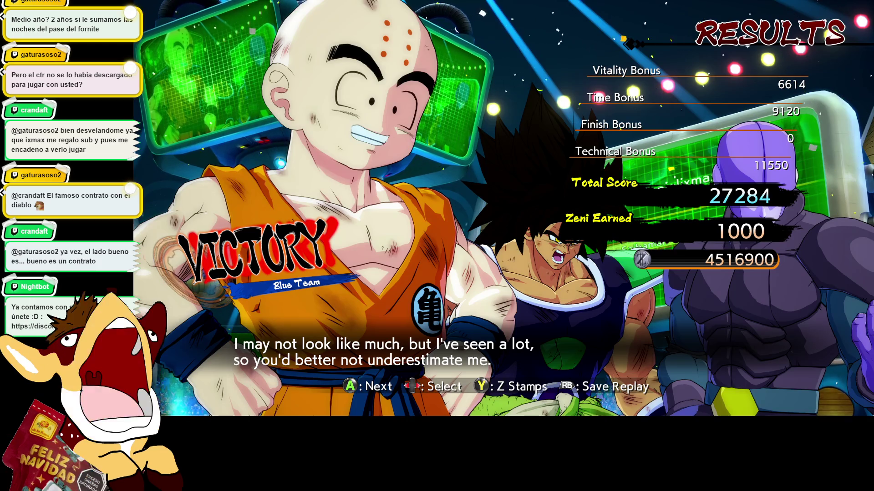
Step: Skip the match results and confirm a Rematch to return to the Ring Room lobby
key("Return")
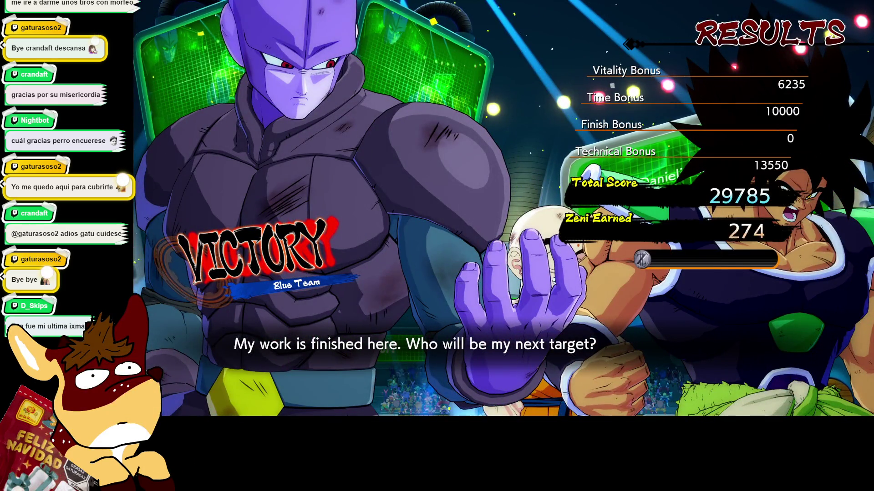
key("Return")
key("Down")
key("Up")
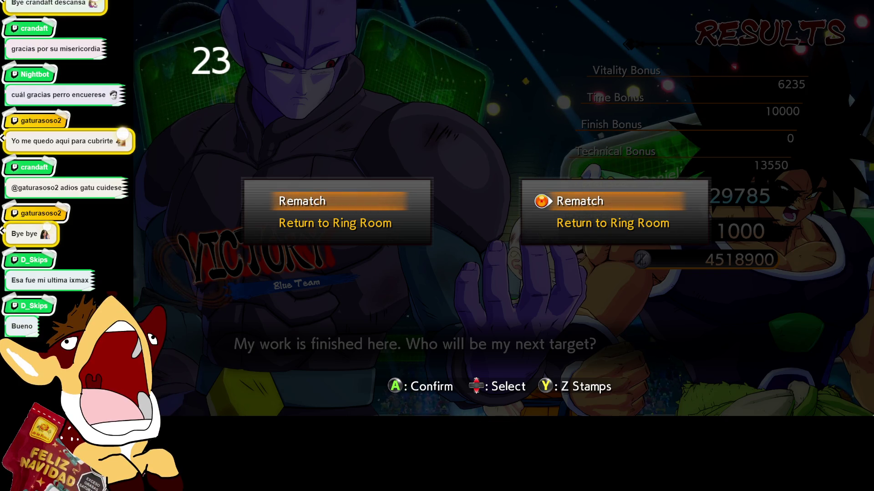
key("Return")
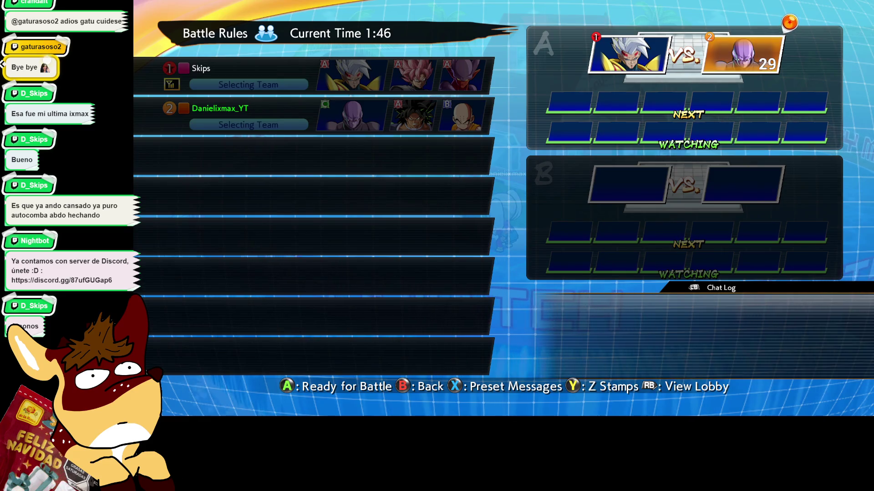
Step: End the ring match, walk the avatar across the bridge and talk to the shopkeeper
key("Escape")
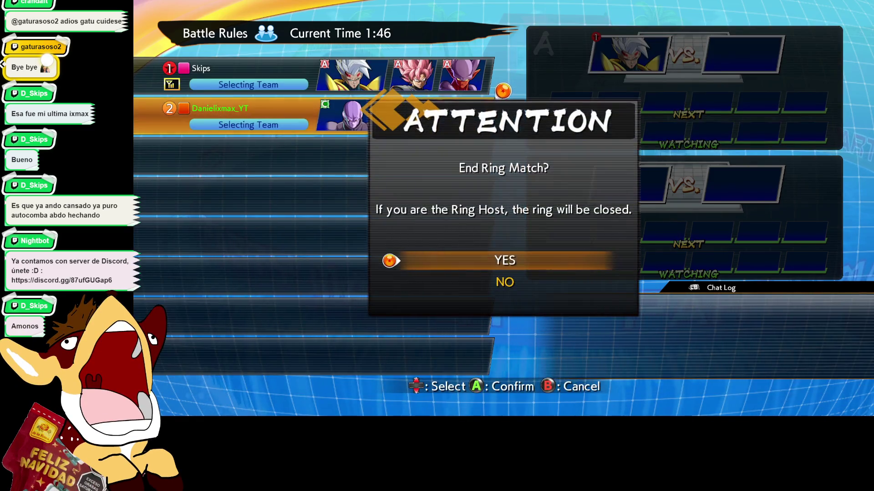
key("Return")
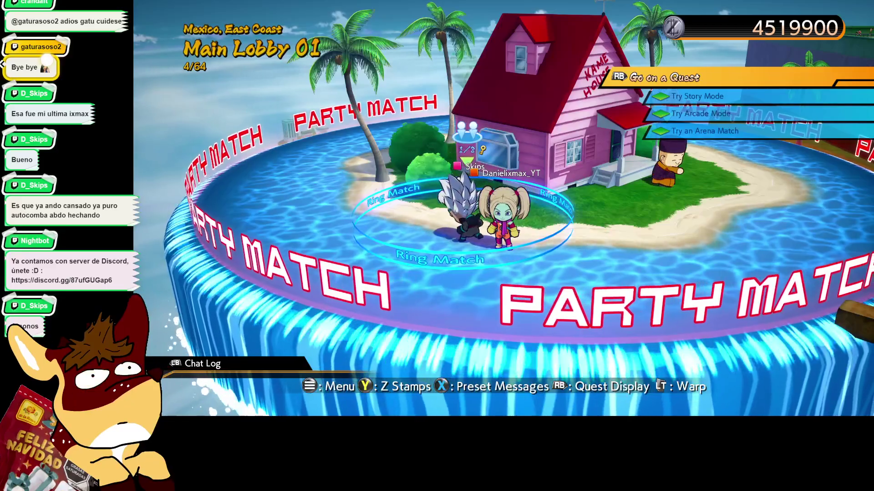
key("w")
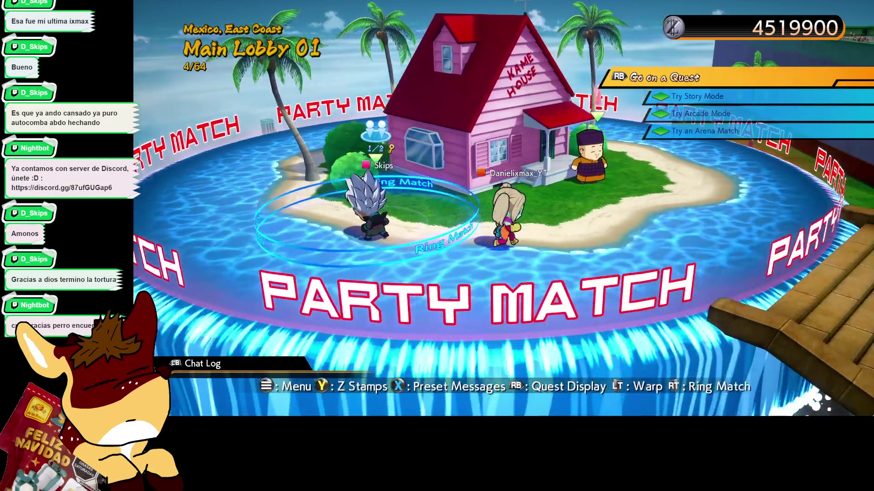
key("w")
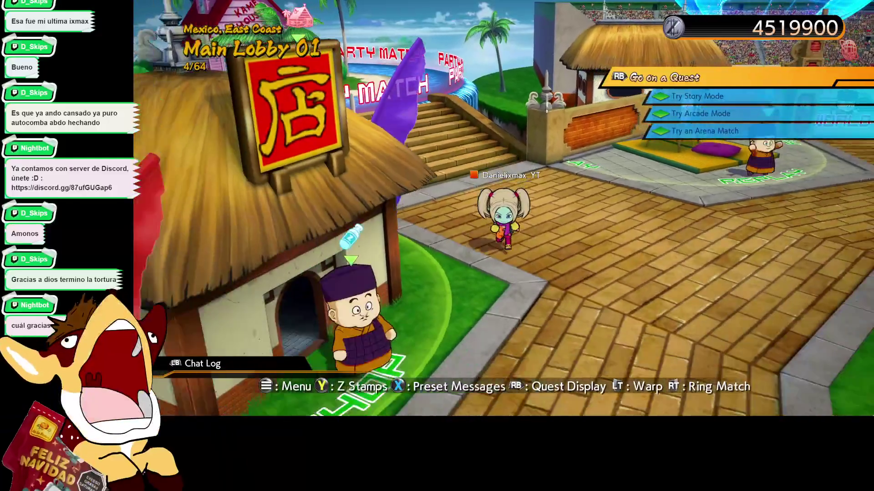
key("w")
key("Return")
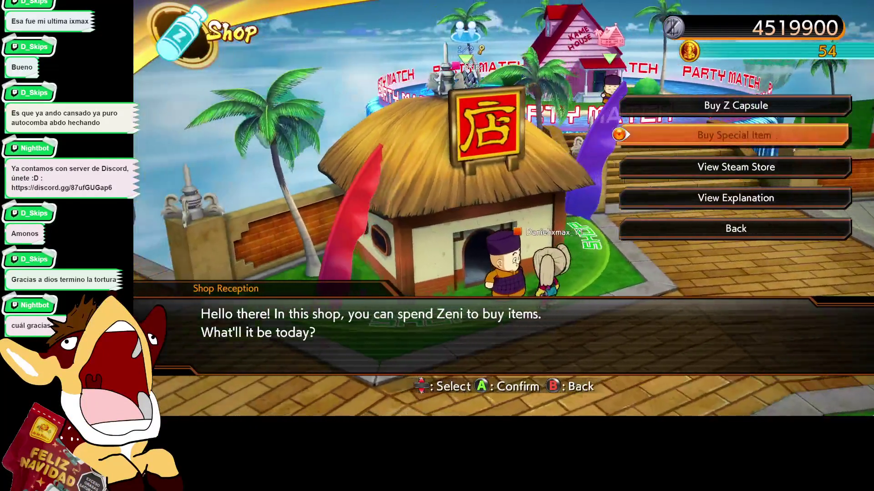
Step: Choose Buy Special Item from the shop's reception menu
key("Up")
key("Down")
key("Return")
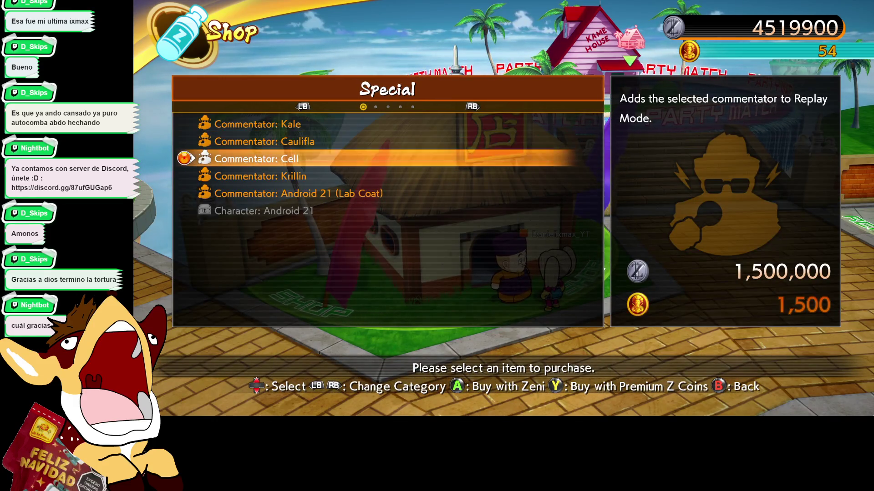
Step: Browse the Special and Story items, then check the Lobby category's Supreme Kai of Time price
key("Down")
key("Down")
key("Down")
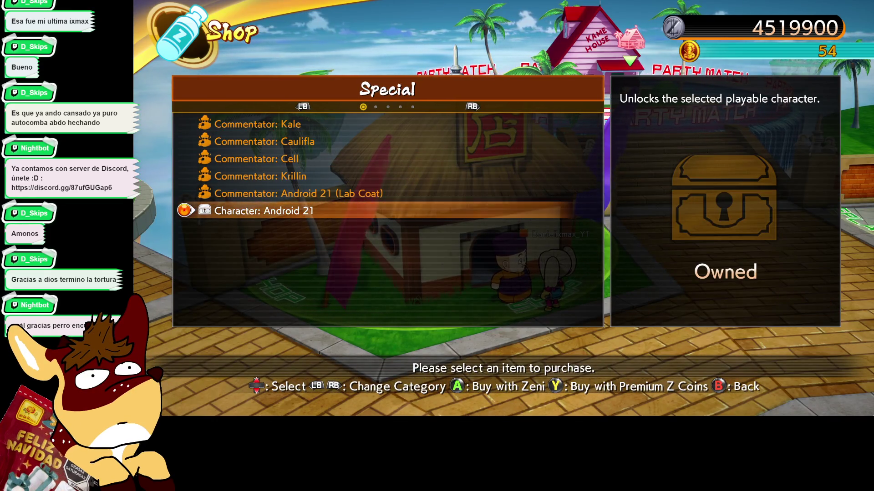
key("q")
key("e")
key("Up")
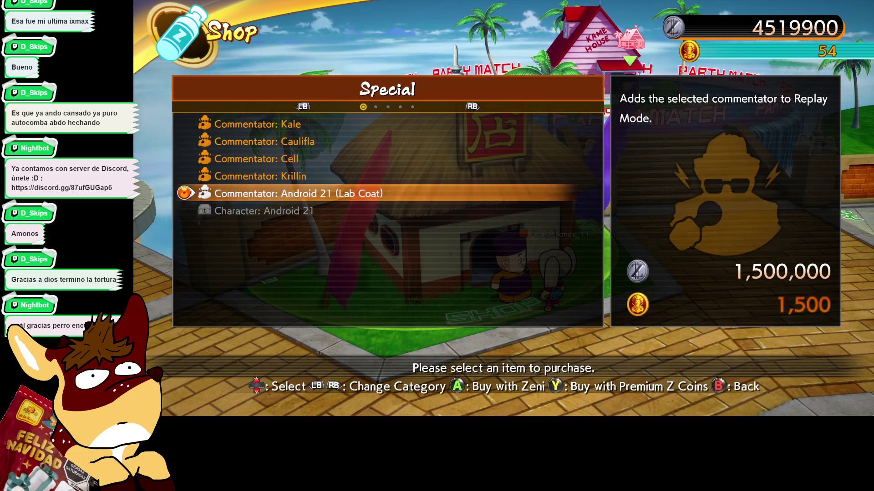
key("Down")
key("Up")
key("Up")
key("Up")
key("e")
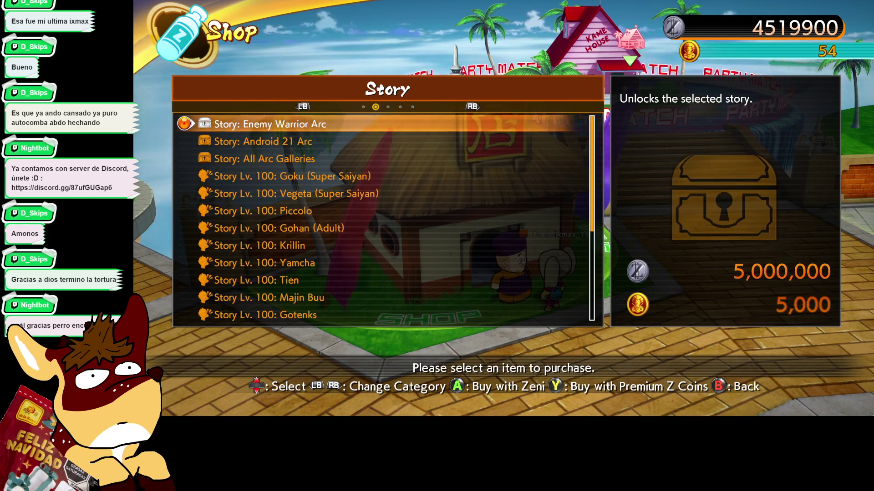
key("e")
key("e")
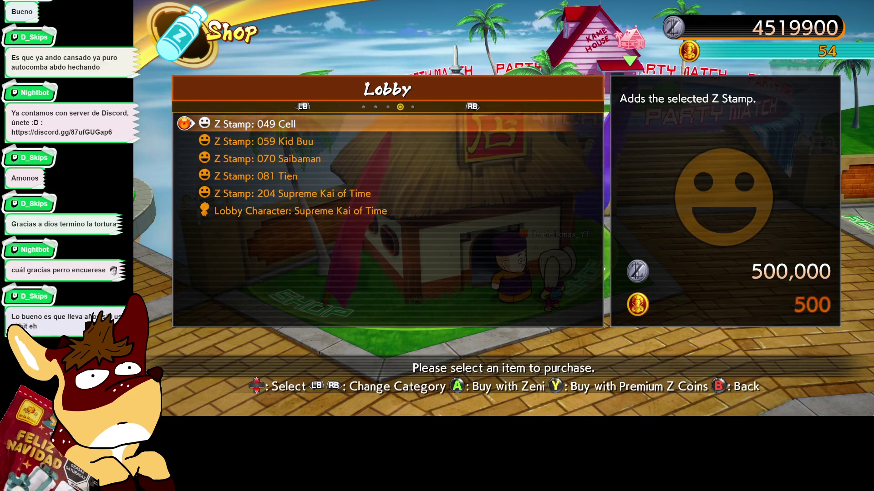
key("Down")
key("Down")
key("Down")
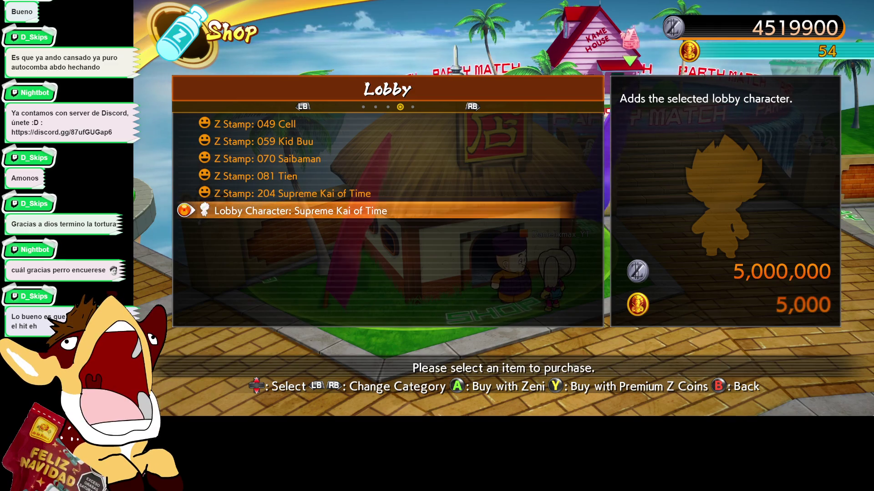
Step: Close the special items list and buy ten Z Capsules for 10,000 Zeni
key("Escape")
key("Up")
key("Return")
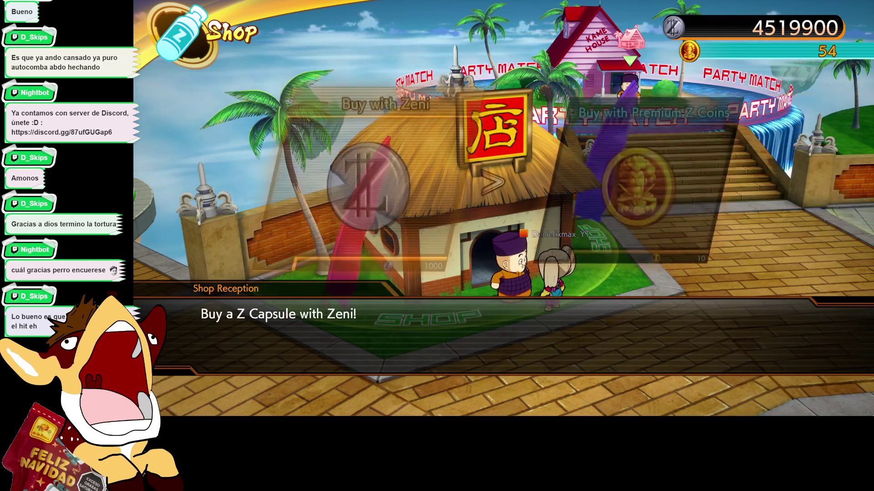
key("Return")
key("Down")
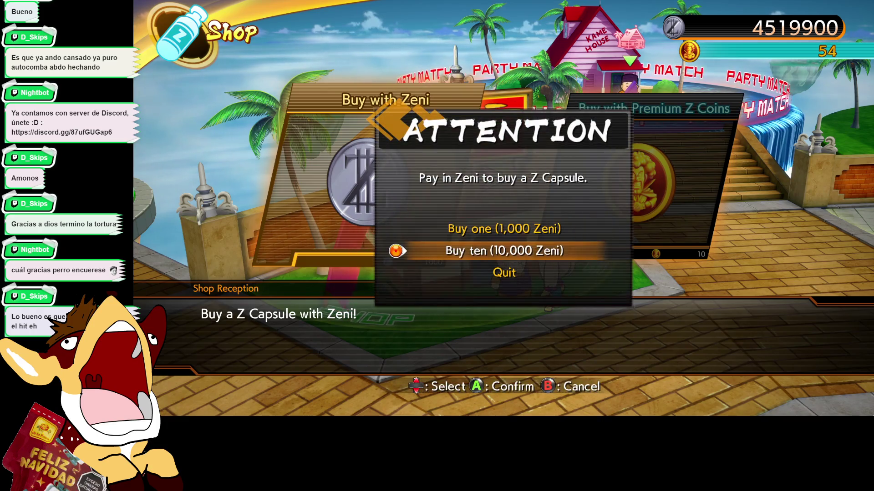
key("Return")
key("Return")
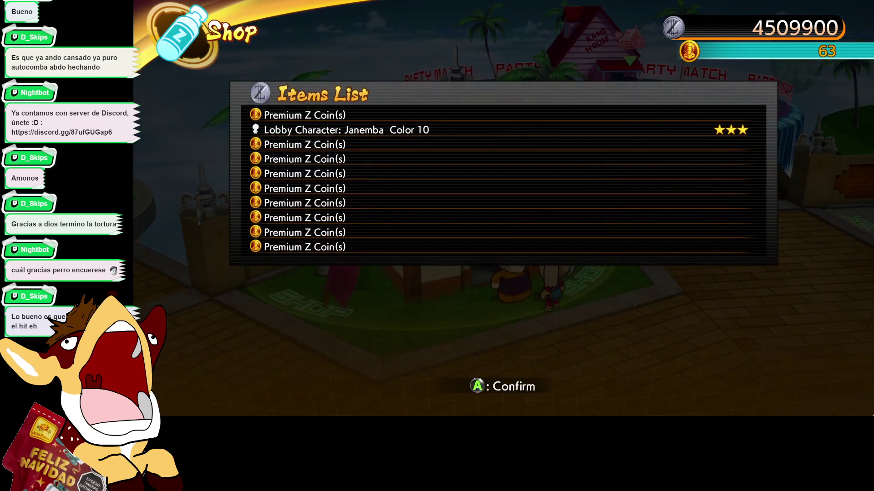
Step: Buy several more ten-capsule batches with Zeni, dismissing each Items List
key("Return")
key("Return")
key("Down")
key("Return")
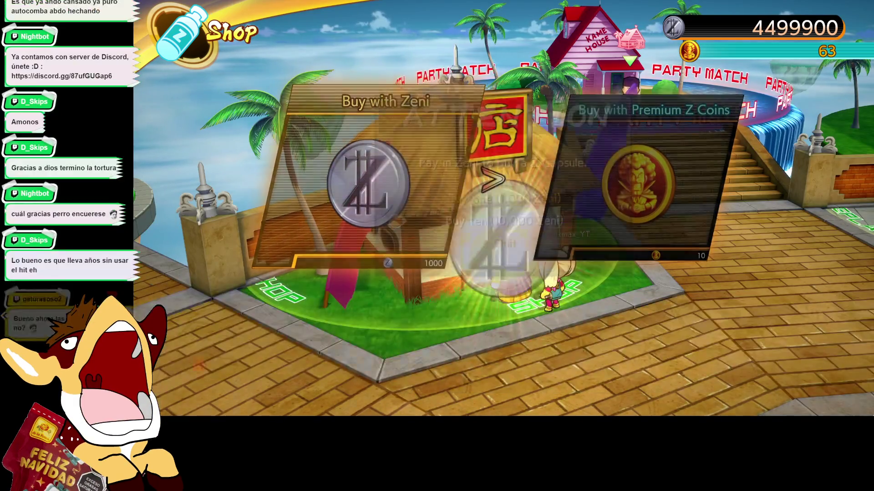
key("Return")
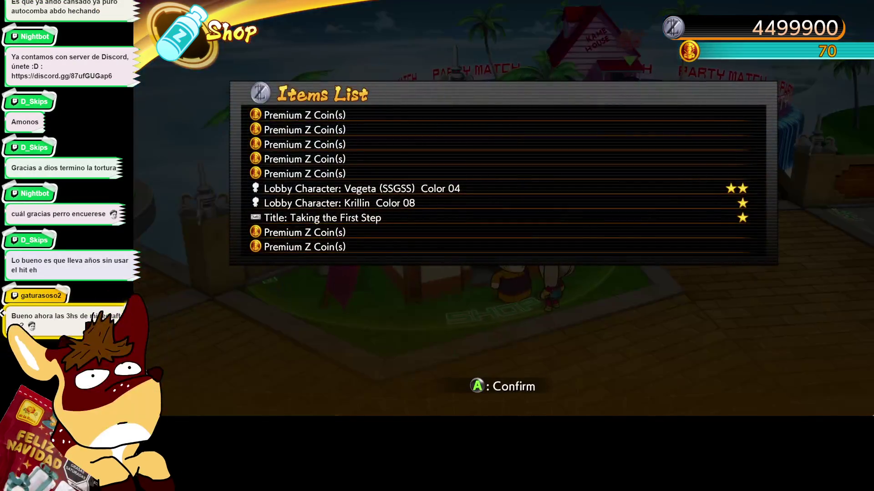
key("Return")
key("Return")
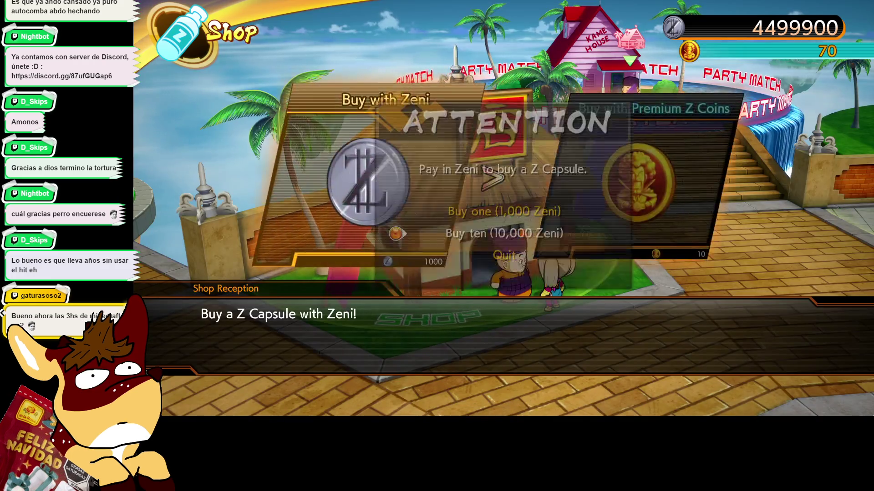
key("Down")
key("Return")
key("Return")
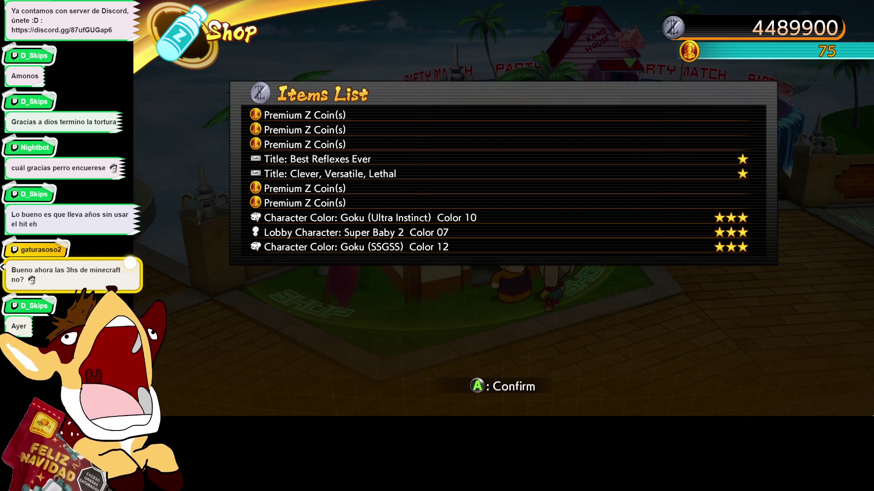
key("Return")
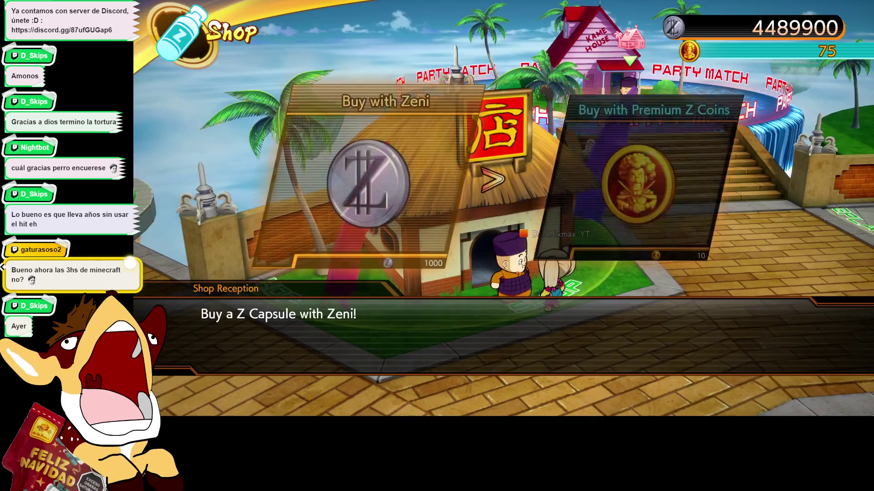
key("Return")
key("Return")
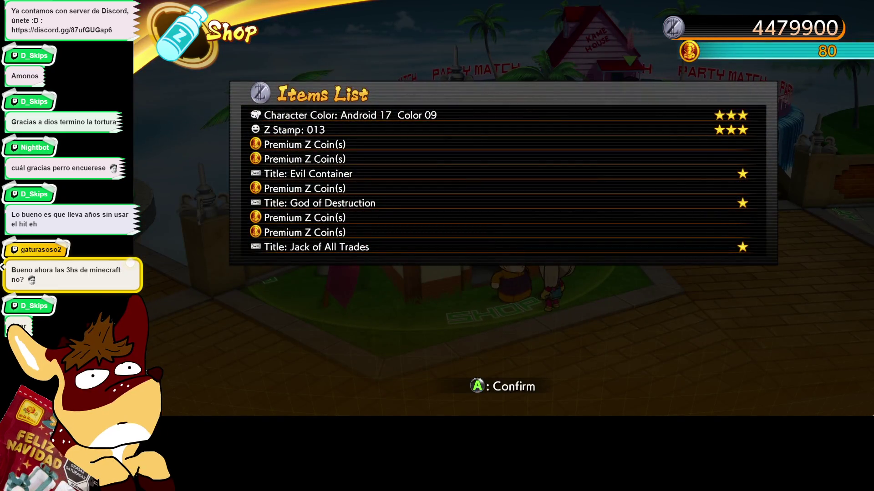
key("Return")
key("Return")
key("Return")
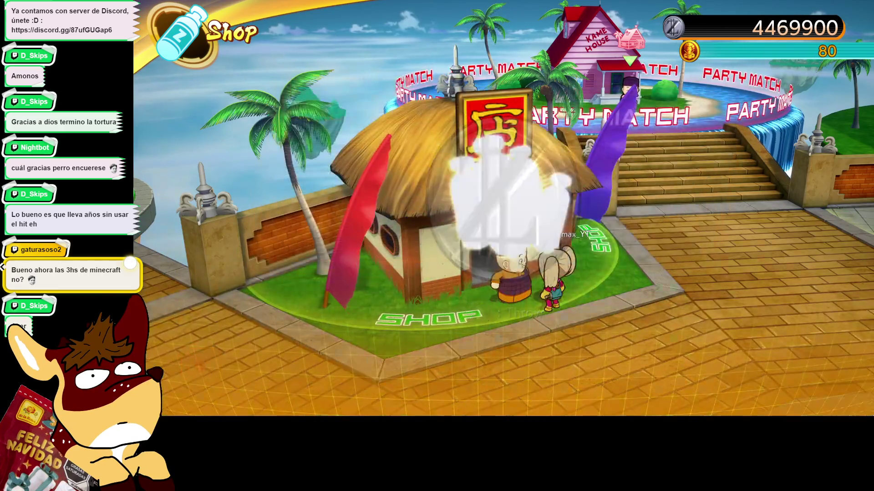
key("Return")
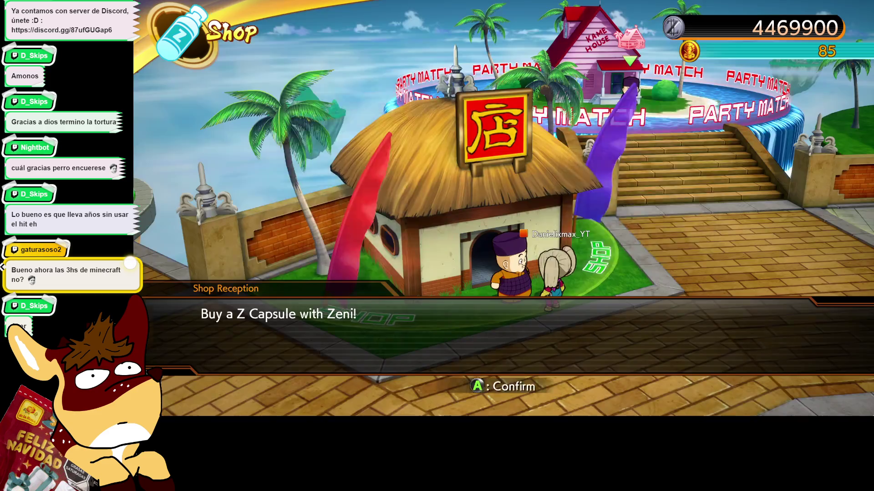
key("Return")
key("Return")
key("Return")
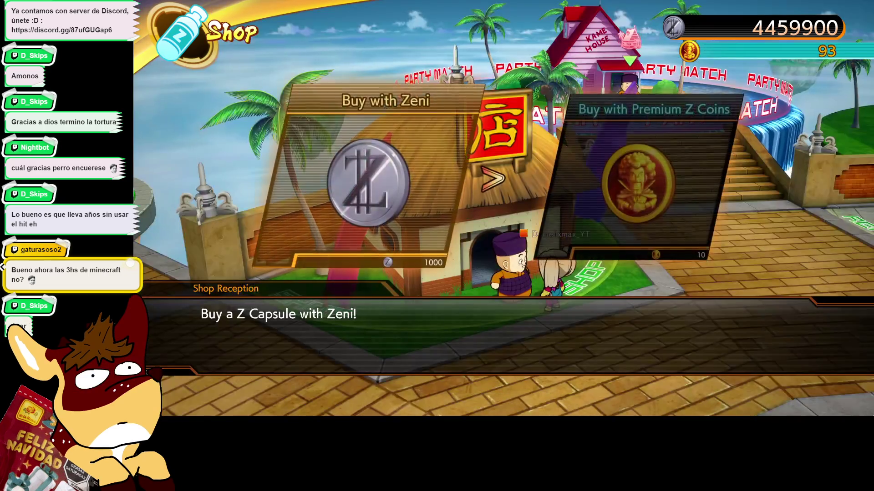
key("Return")
key("Return")
key("Return")
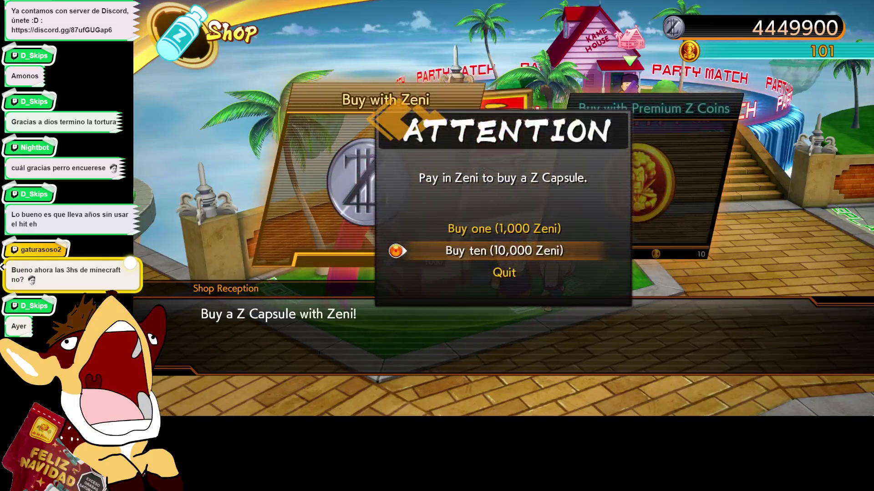
key("Return")
key("Return")
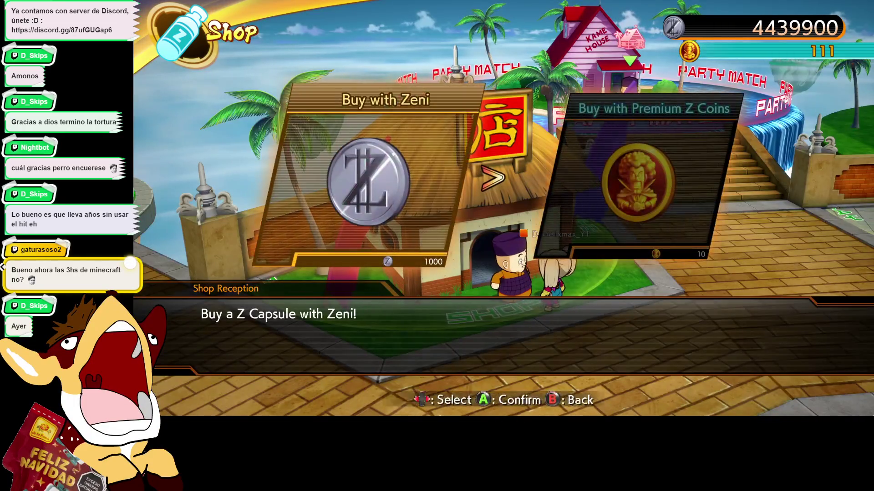
key("Return")
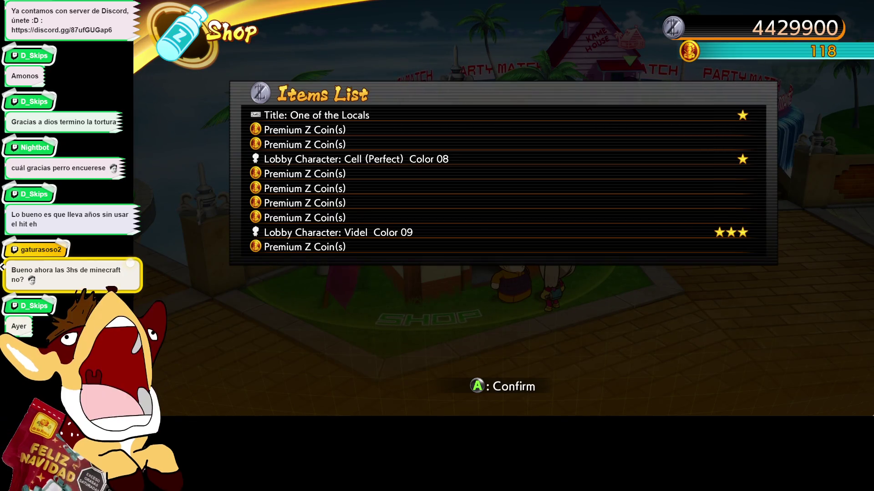
key("Return")
Step: Keep buying ten-capsule batches until Zeni reaches 4,299,900, then choose Buy with Premium Z Coins
key("Return")
key("Return")
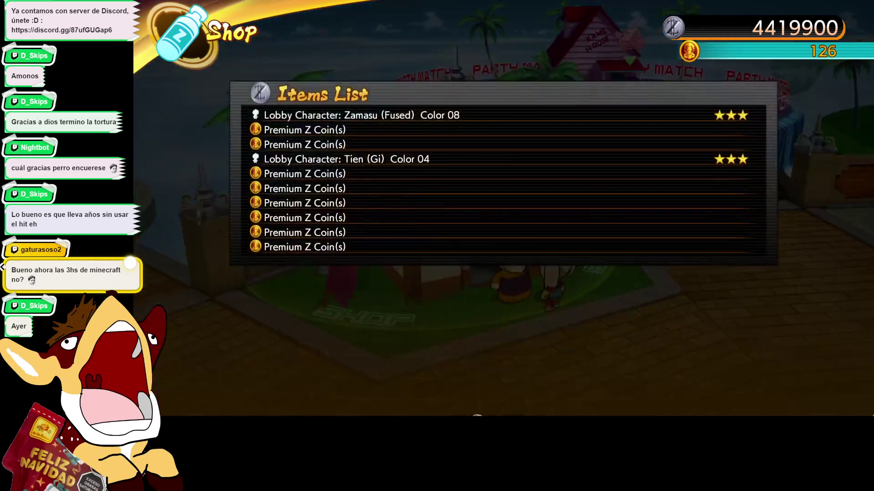
key("Return")
key("Return")
key("Return")
key("Return")
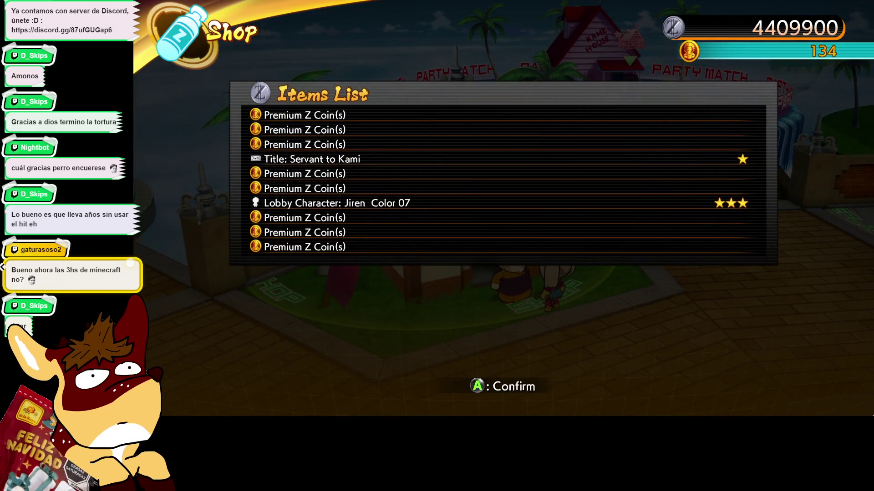
key("Return")
key("Return")
key("Return")
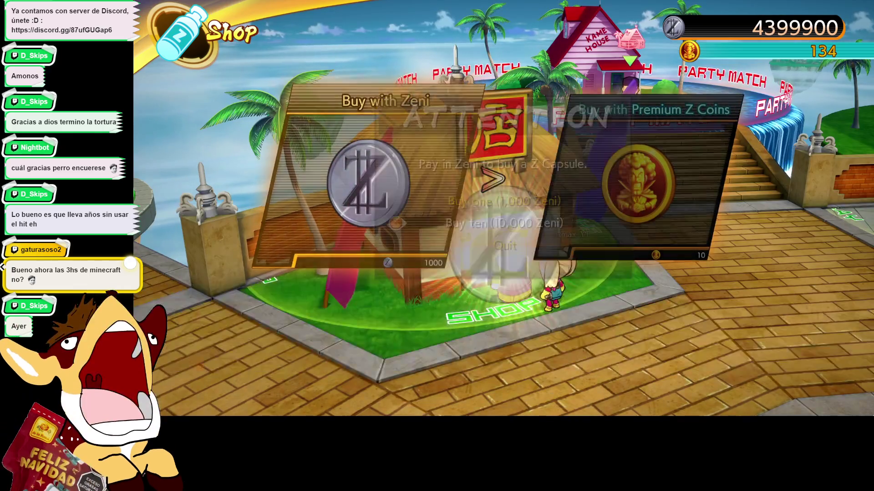
key("Return")
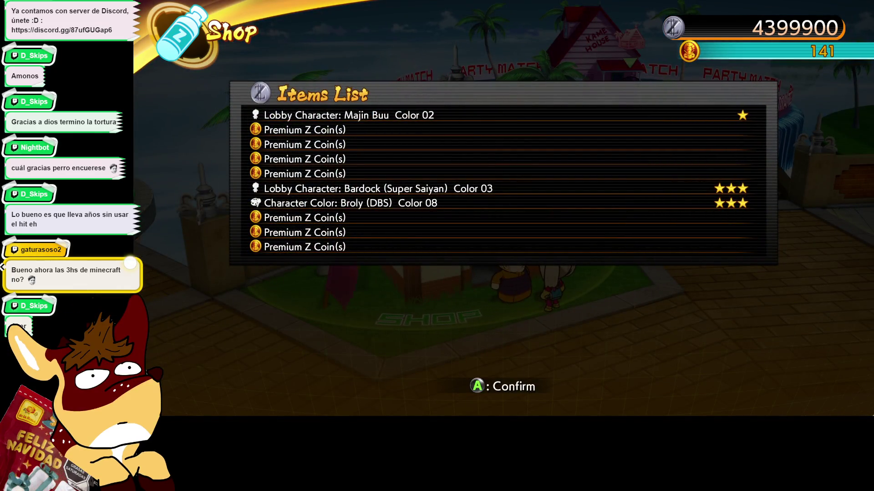
key("Return")
key("Return")
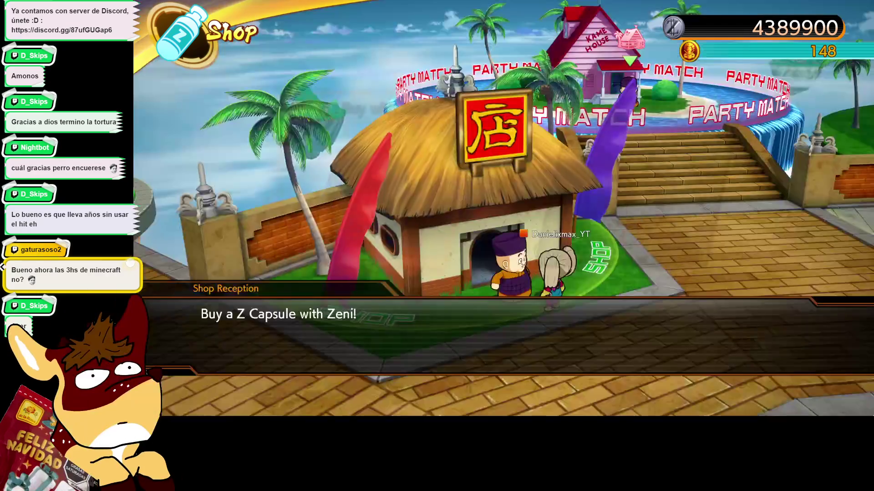
key("Return")
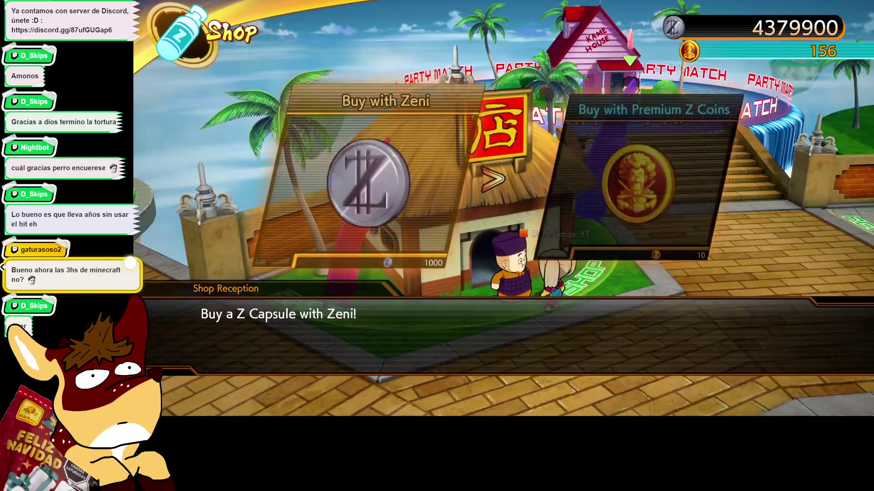
key("Return")
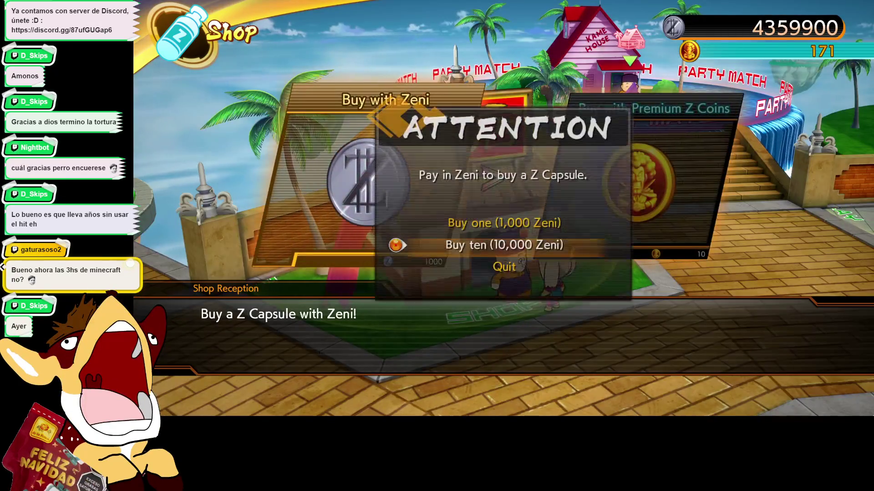
key("Return")
key("Return")
key("Return")
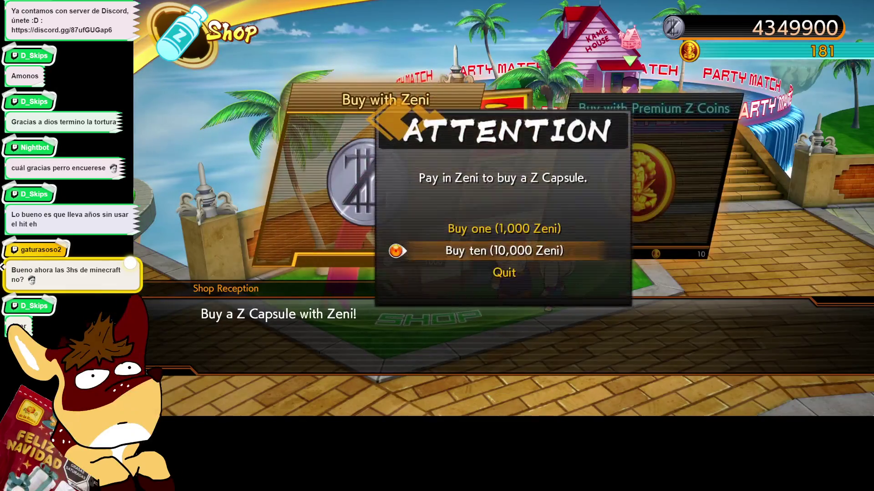
key("Return")
key("Return")
key("Return")
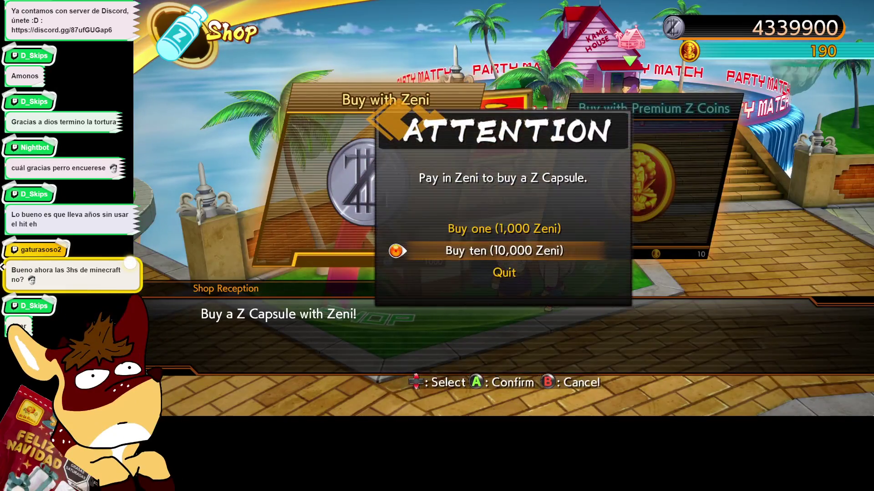
key("Return")
key("Return")
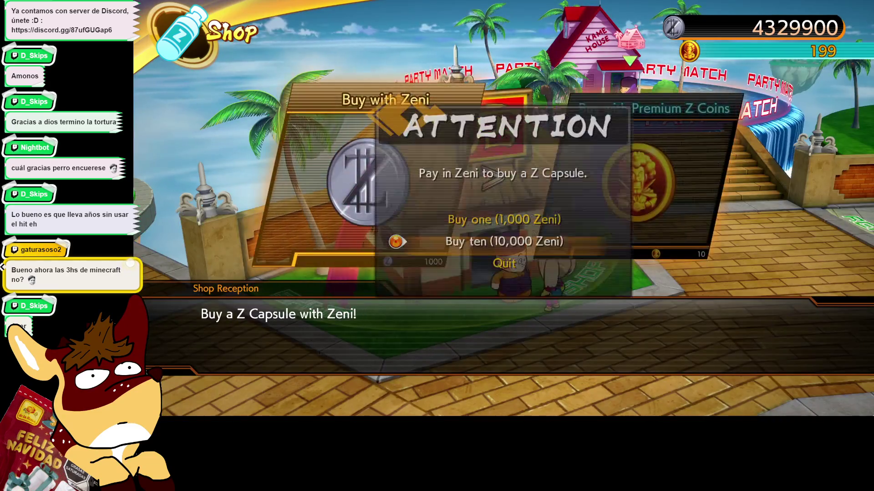
key("Return")
key("Return")
key("Return")
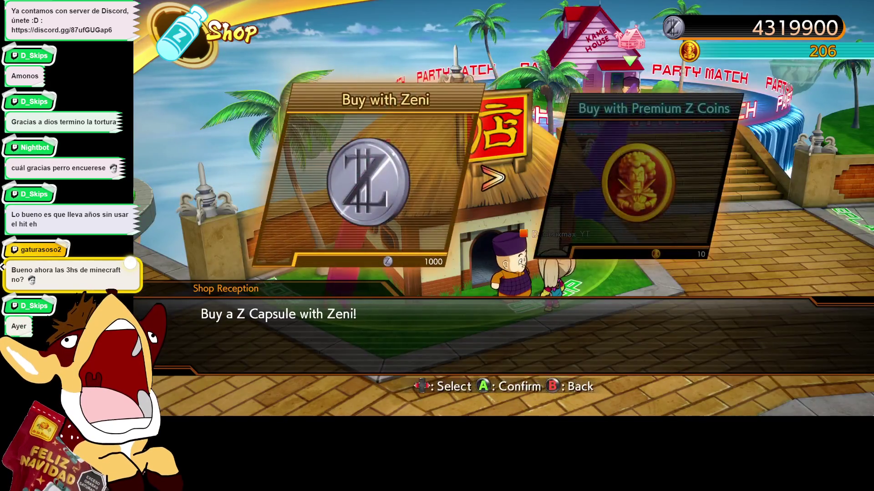
key("Return")
key("Return")
key("Return")
key("Return")
Step: Buy two ten-capsule batches for 100 Premium Z Coins each, then spend the rest down to 1 coin
key("Right")
key("Return")
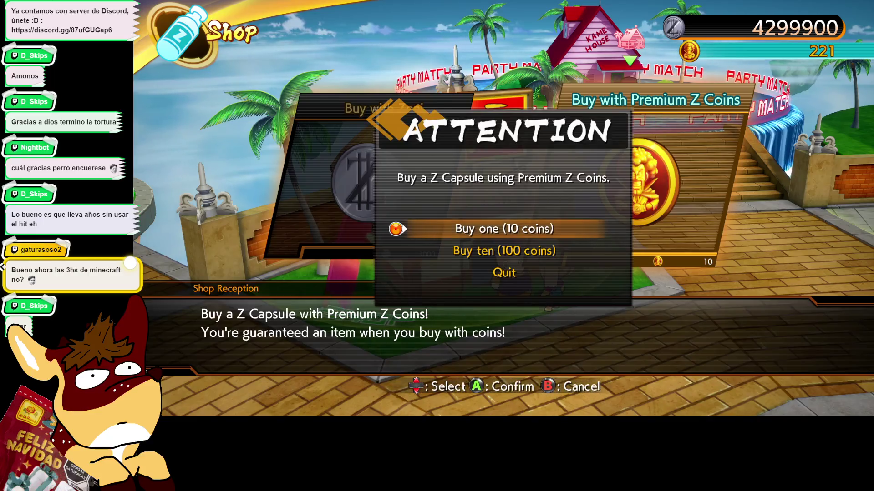
key("Down")
key("Return")
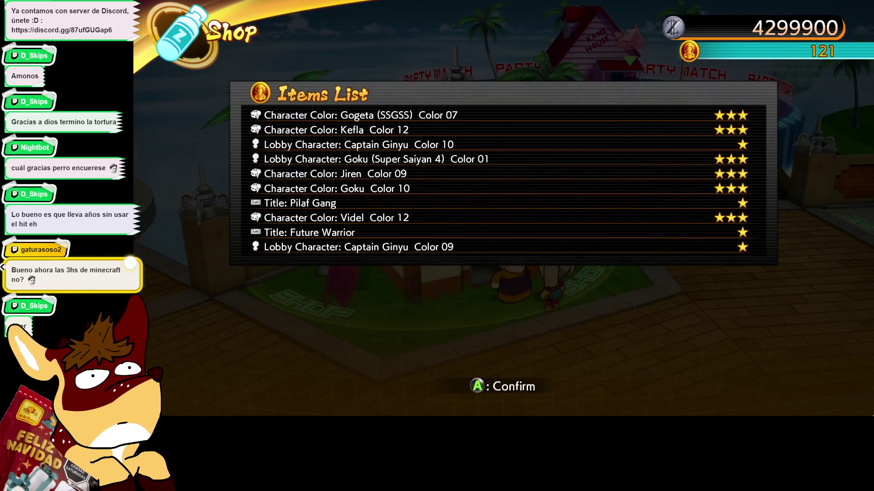
key("Return")
key("Return")
key("Down")
key("Return")
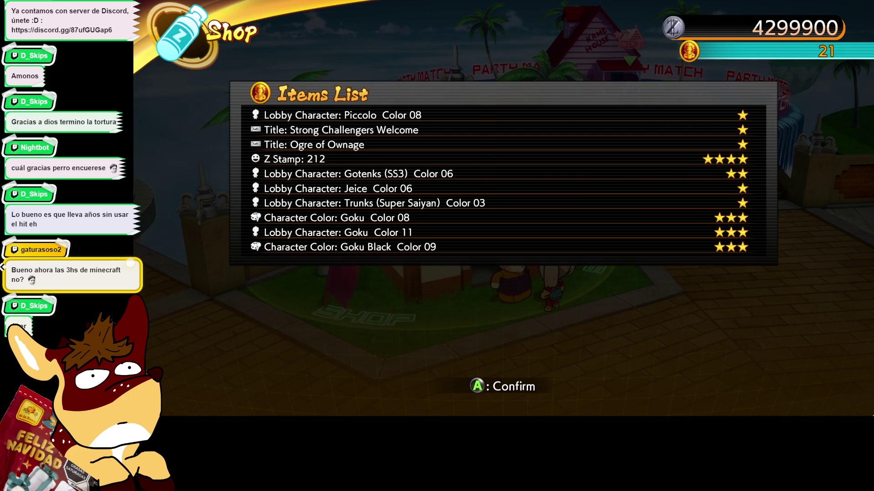
key("Return")
key("Return")
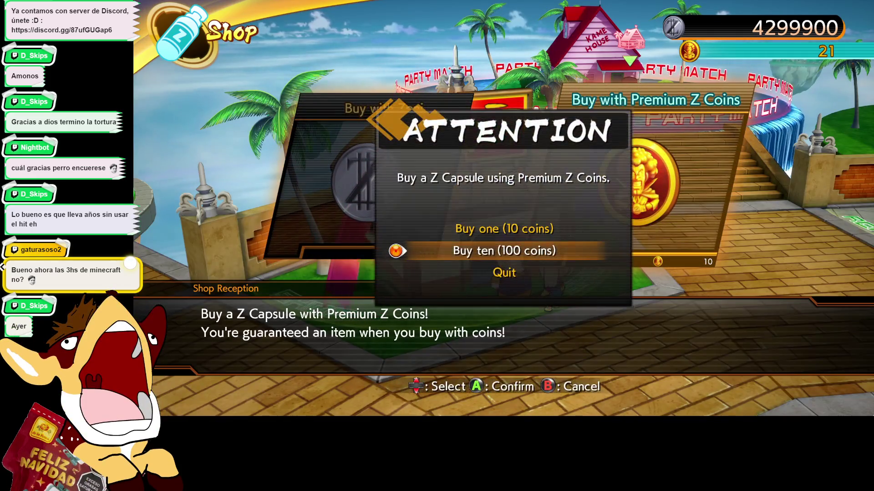
key("Up")
key("Return")
key("Return")
key("Return")
key("Return")
key("Return")
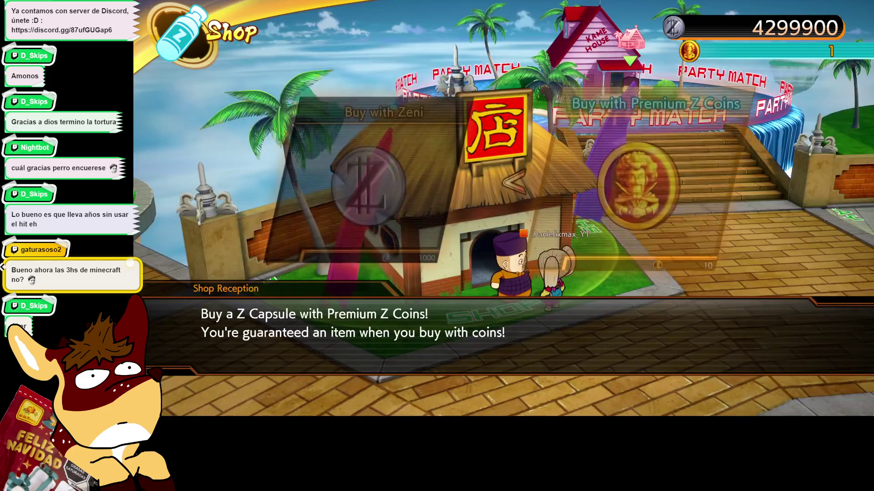
Step: Buy three more ten-capsule batches with Zeni, leaving 4,209,900 Zeni, and return to the shop menu
key("Left")
key("Return")
key("Return")
key("Return")
key("Return")
key("Return")
key("Return")
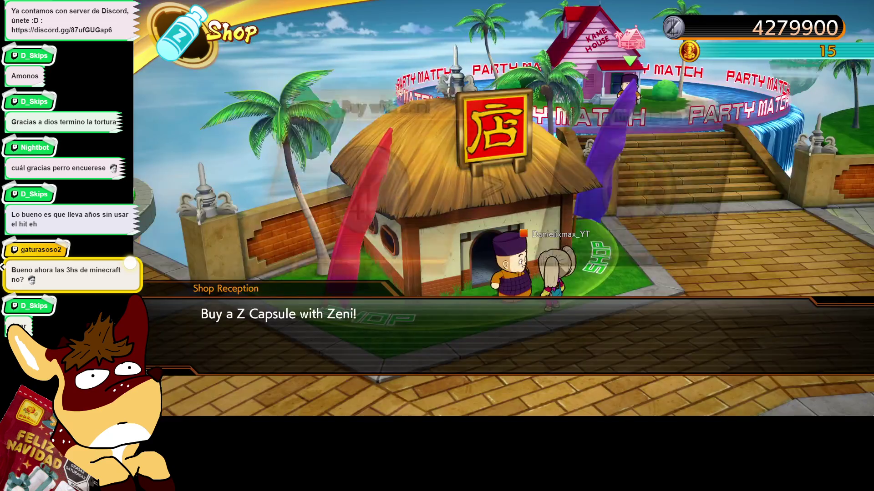
key("Return")
key("Return")
key("Return")
key("Return")
key("Return")
key("Return")
key("Return")
key("Return")
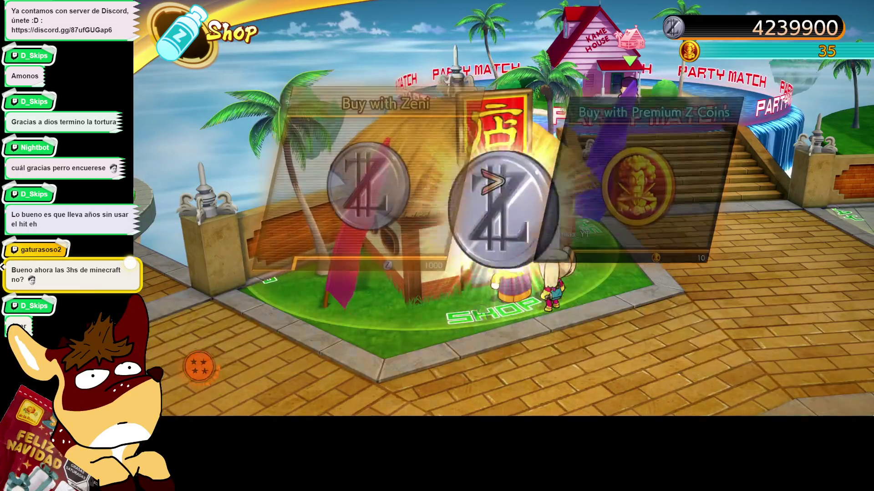
key("Return")
key("Return")
key("Return")
key("Return")
key("Return")
key("Return")
key("Return")
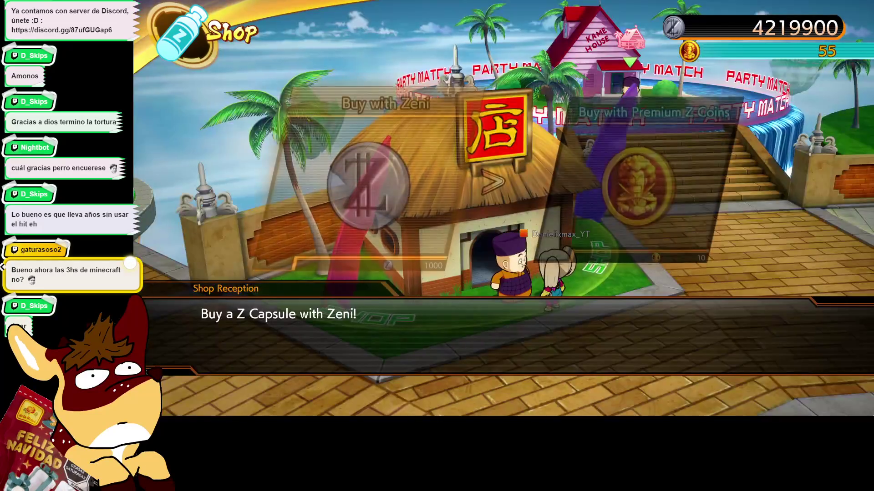
key("Return")
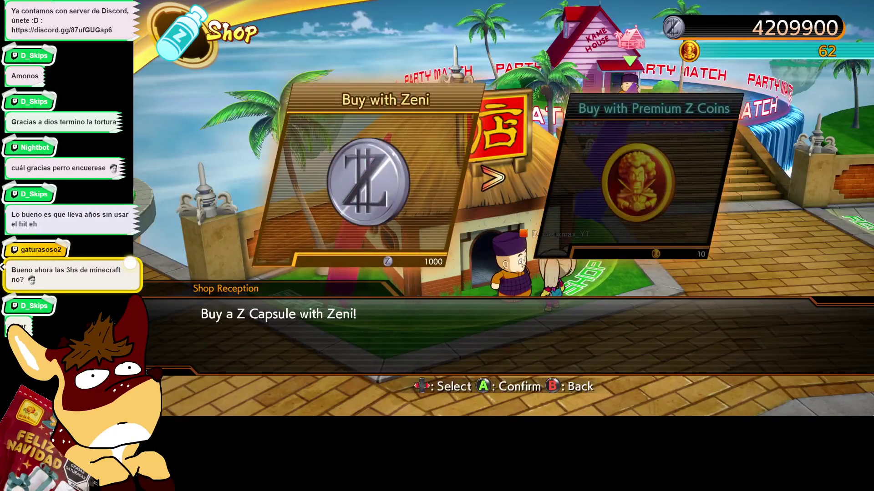
key("Escape")
key("Down")
key("Down")
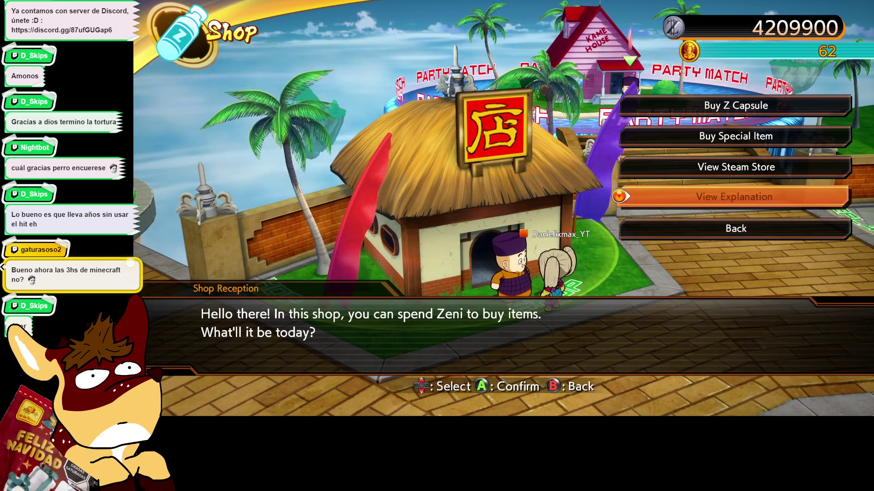
Step: Leave the shop and open the lobby character list under Customize
key("Escape")
key("Down")
key("Escape")
key("Down")
key("Return")
key("Down")
key("Down")
key("Down")
key("Down")
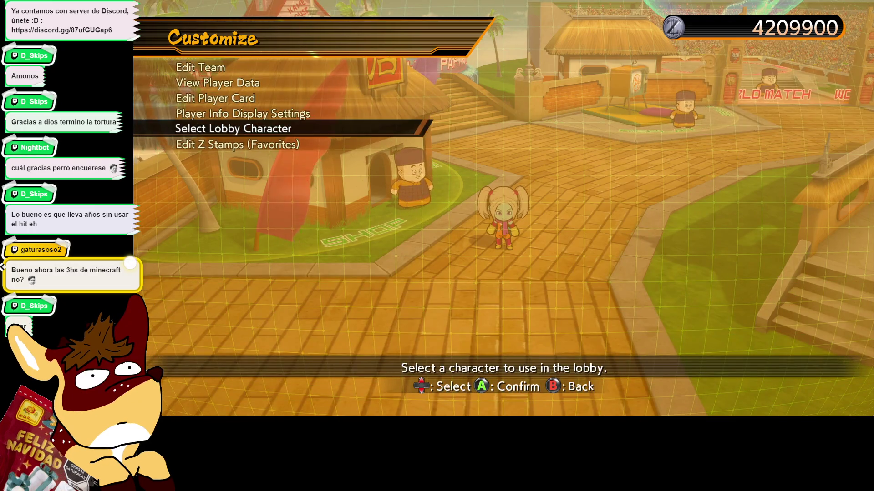
key("Return")
Step: Preview Glorio, Gomah and Dr. Arinsu, trying Gomah in Colors 03/04 and Glorio in 02/03
key("Down")
key("Right")
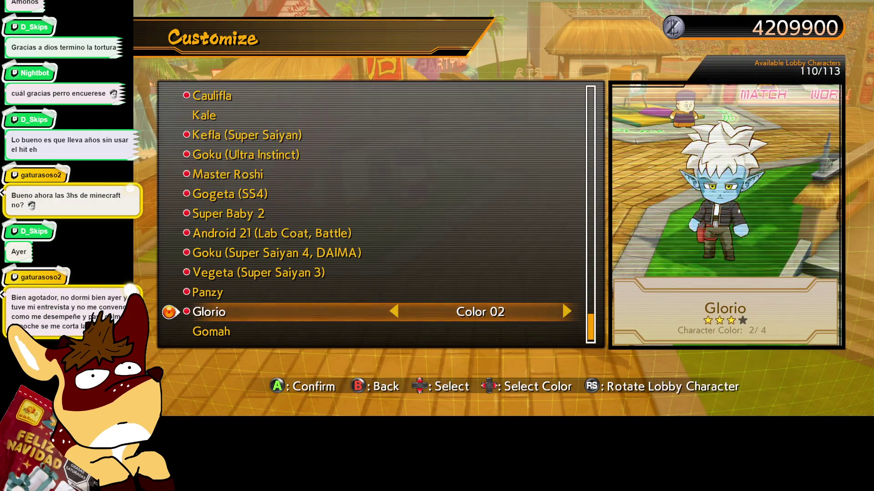
key("Down")
key("Right")
key("Left")
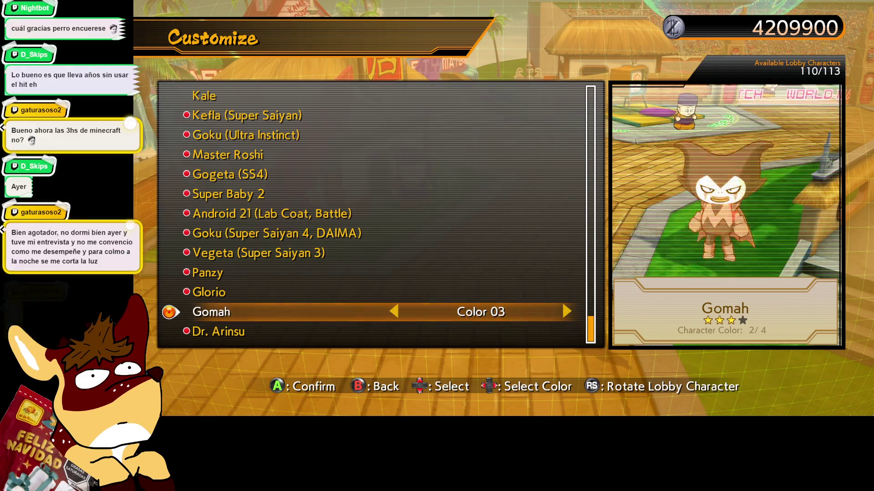
key("Right")
key("Left")
key("Right")
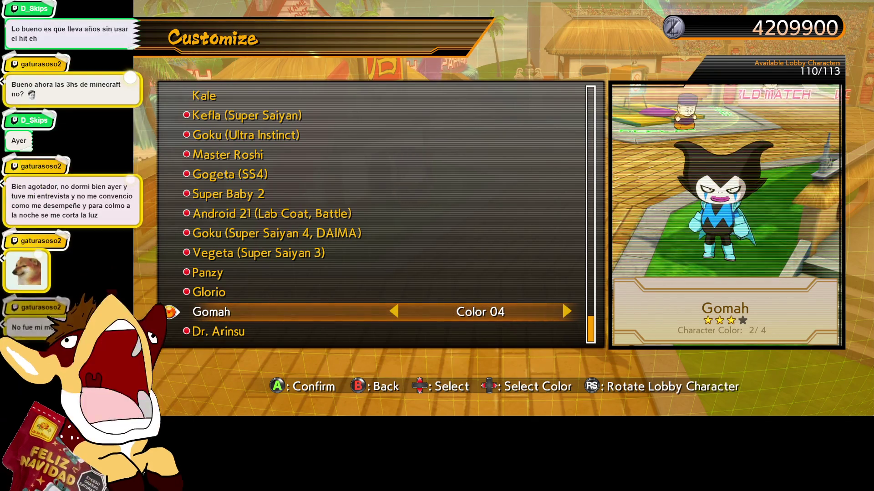
key("Left")
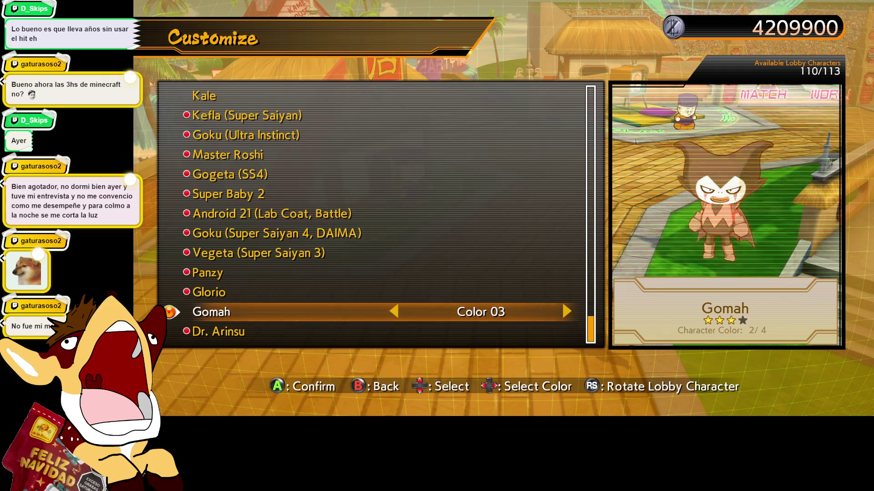
key("Down")
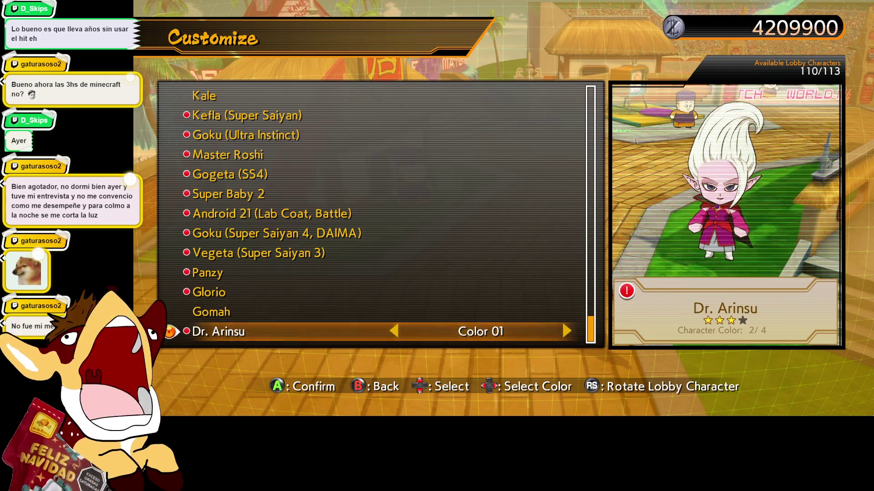
key("Up")
key("Down")
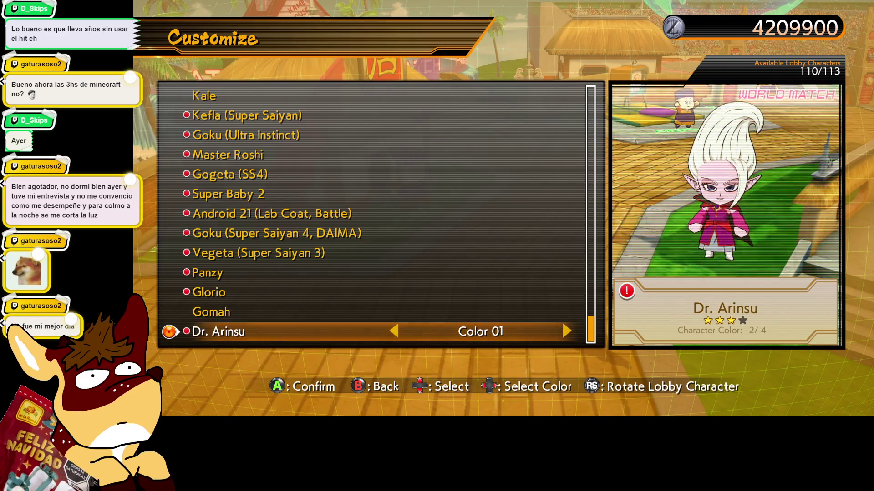
key("Up")
key("Down")
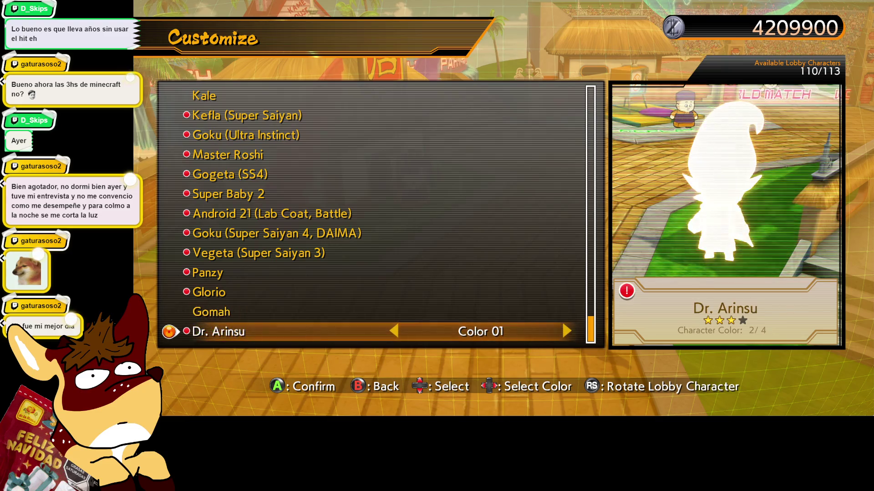
key("Up")
key("Up")
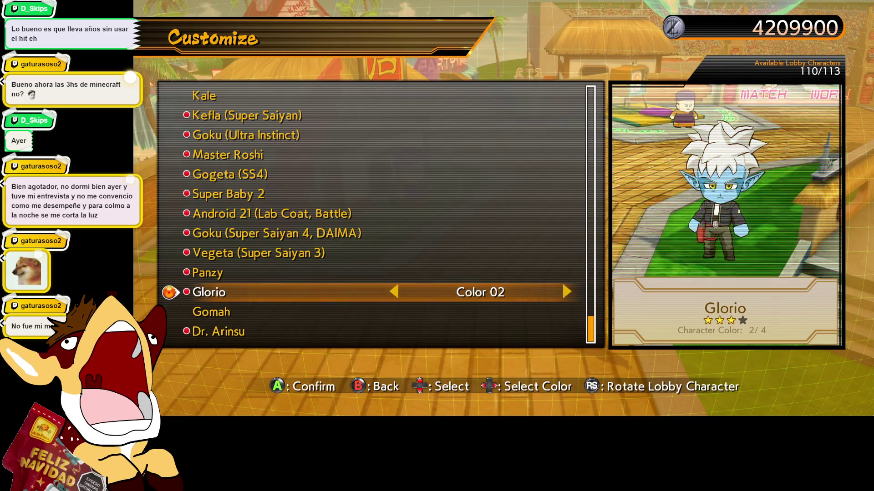
key("Up")
key("Down")
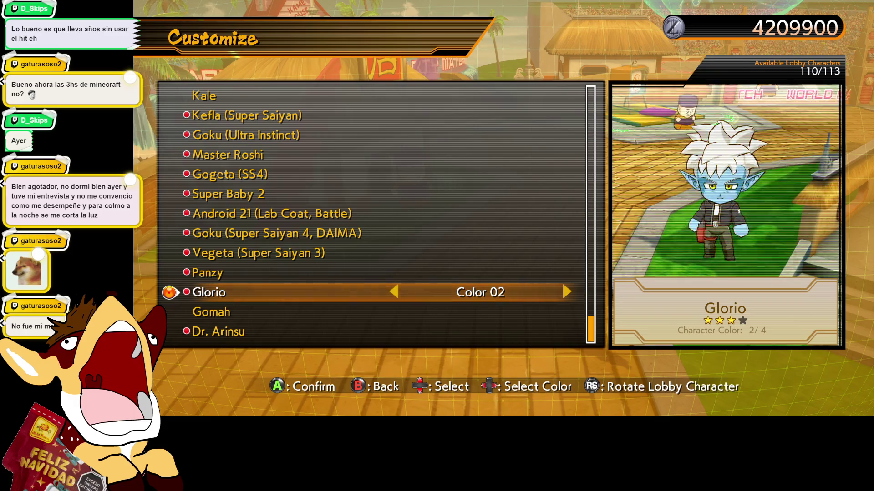
key("Right")
key("Left")
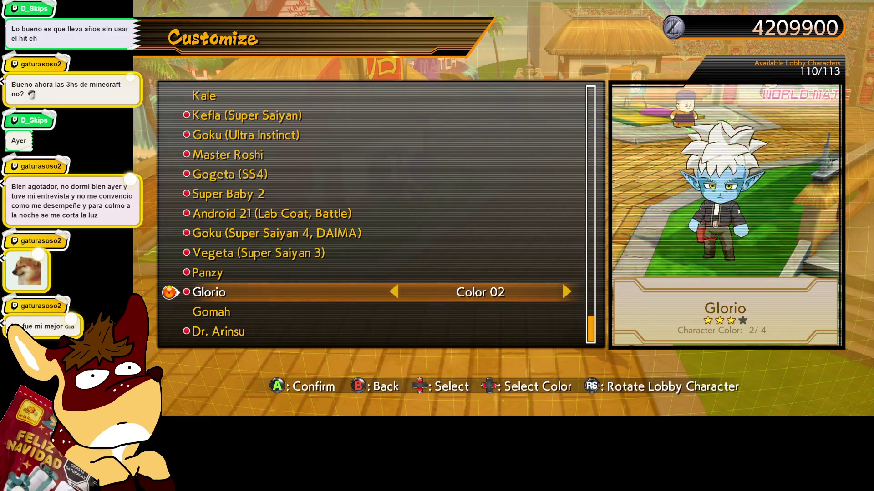
key("Down")
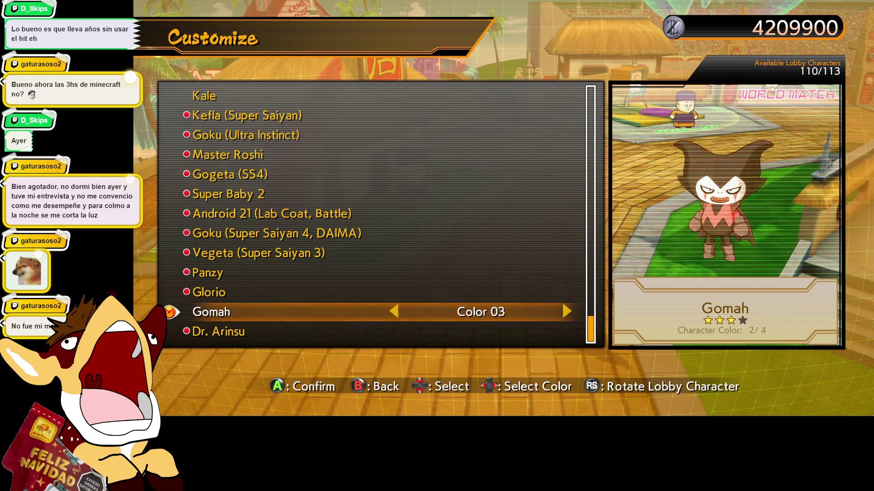
Step: Preview Vegeta, Goku, Android 21, Gogeta and Master Roshi, then confirm Panzy in Color 01
key("Up")
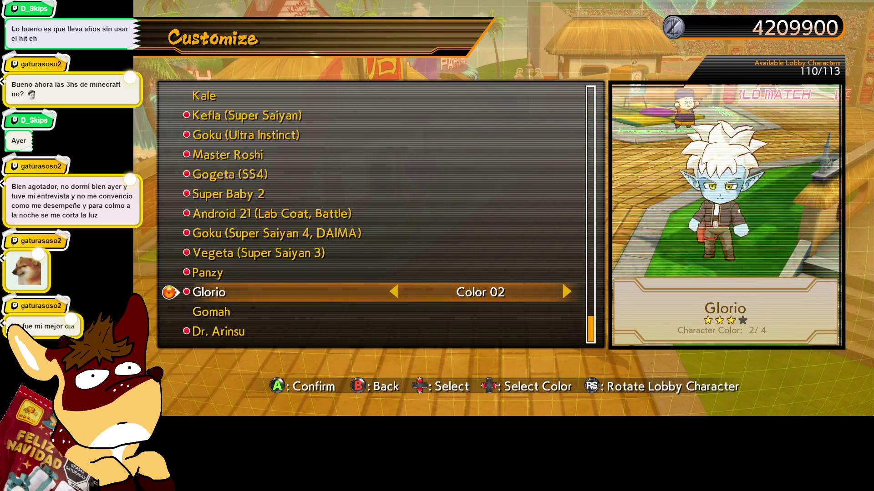
key("Up")
key("Up")
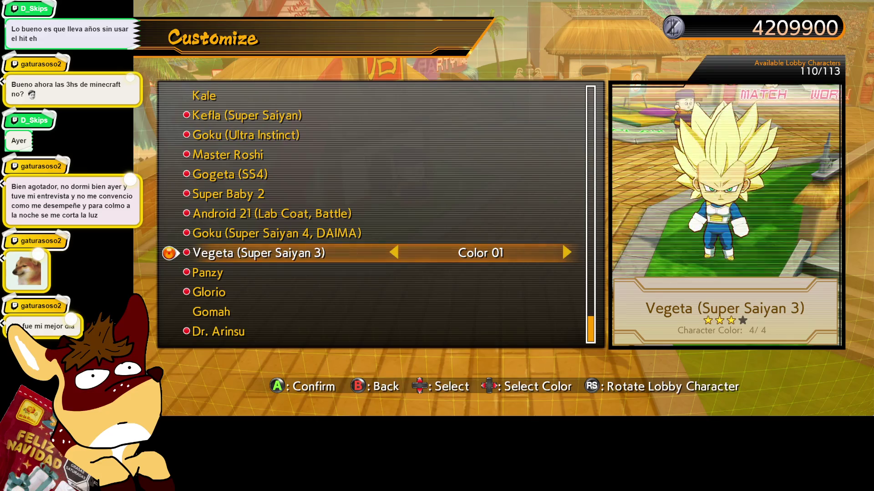
key("Up")
key("Up")
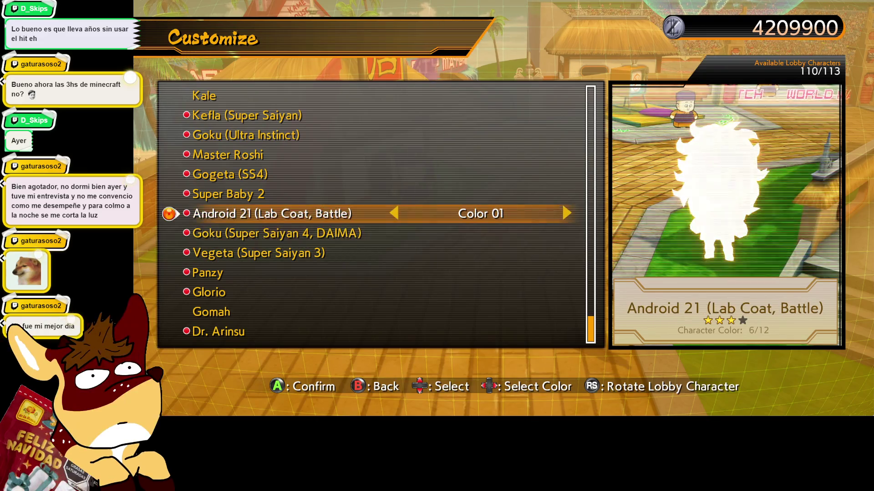
key("Up")
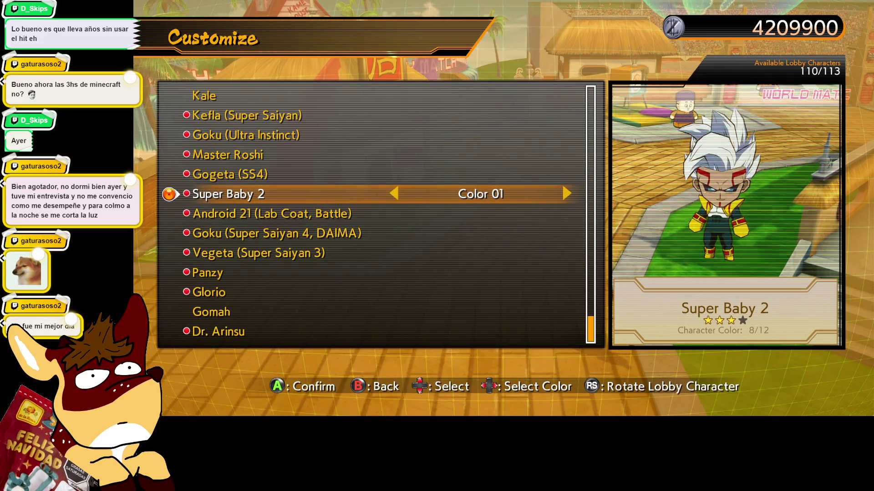
key("Up")
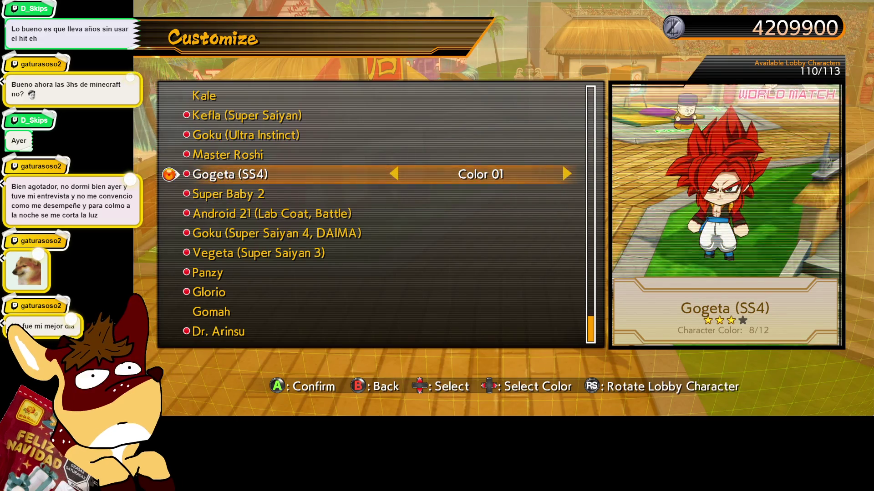
key("Up")
key("Up")
key("Down")
key("Down")
key("Down")
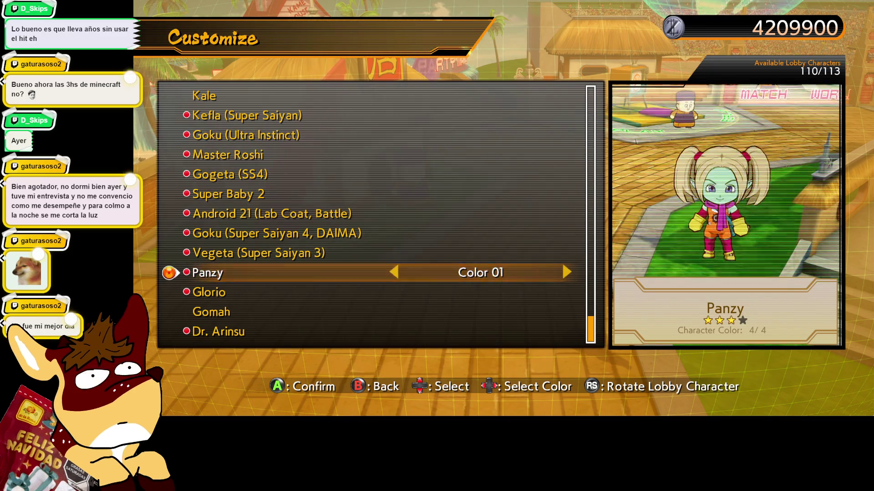
key("Return")
key("Escape")
key("Escape")
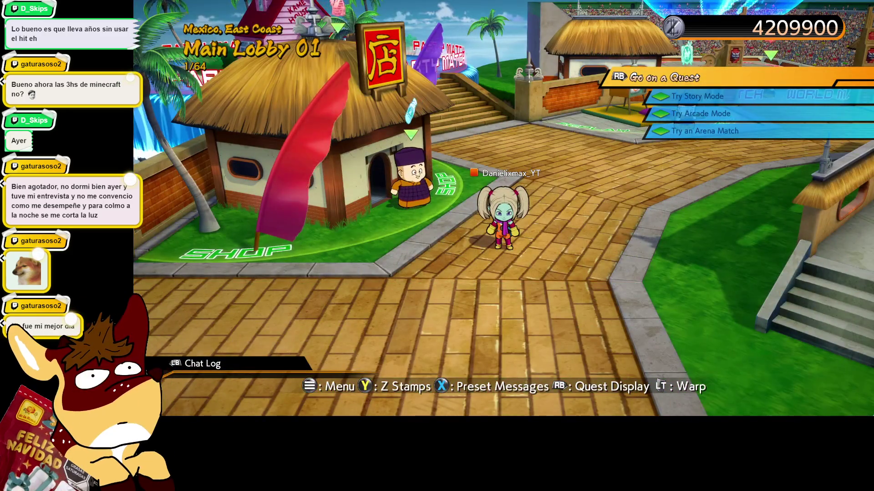
Step: Run the character through the lobby plaza past Kame House, then open the pause menu
key("w")
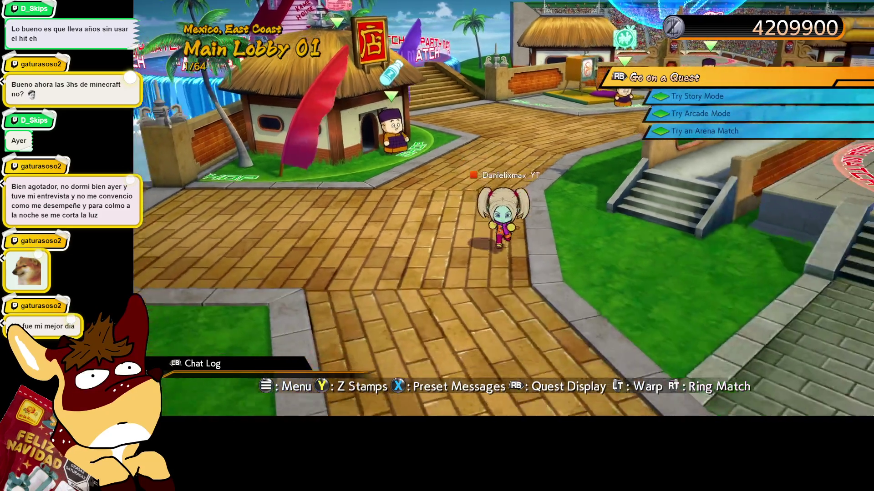
key("w")
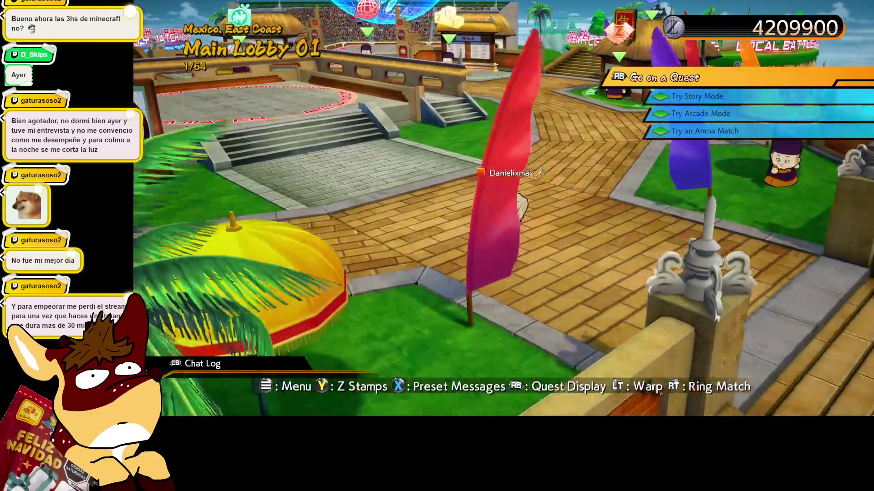
key("s")
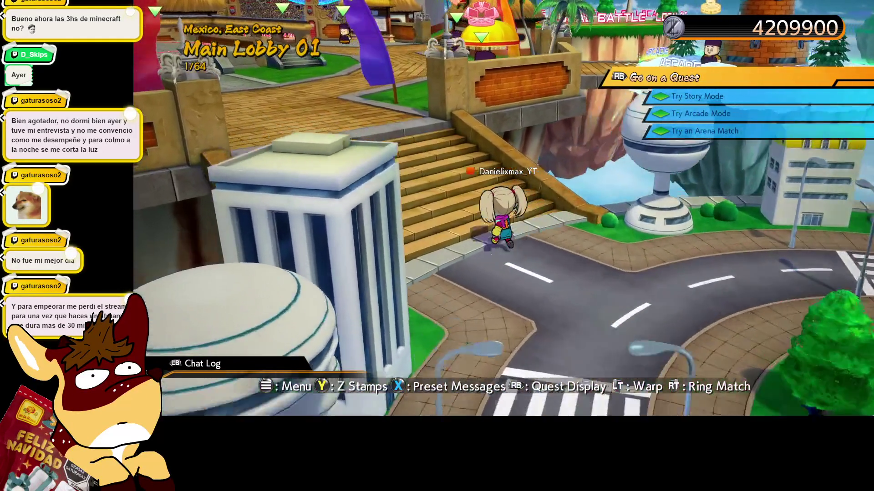
key("w")
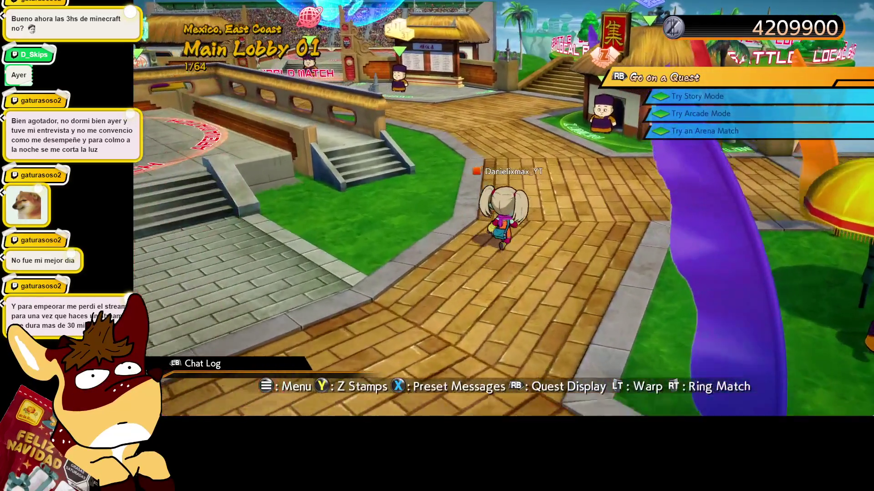
key("d")
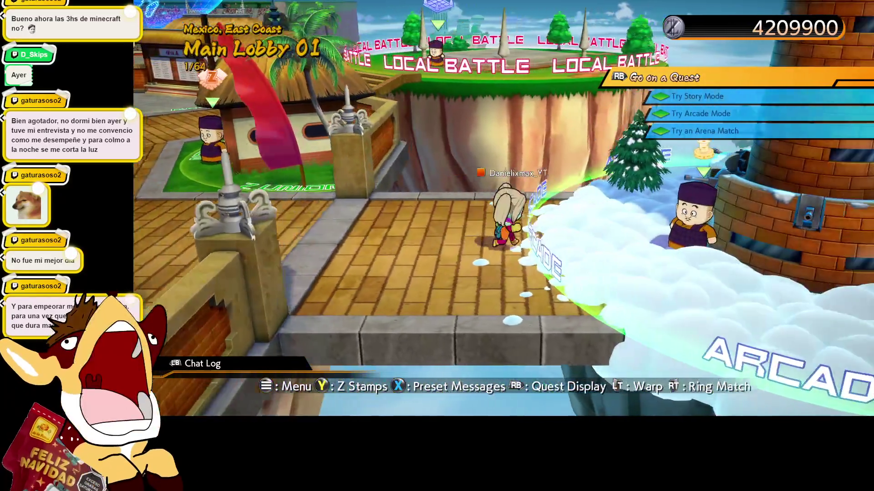
key("w")
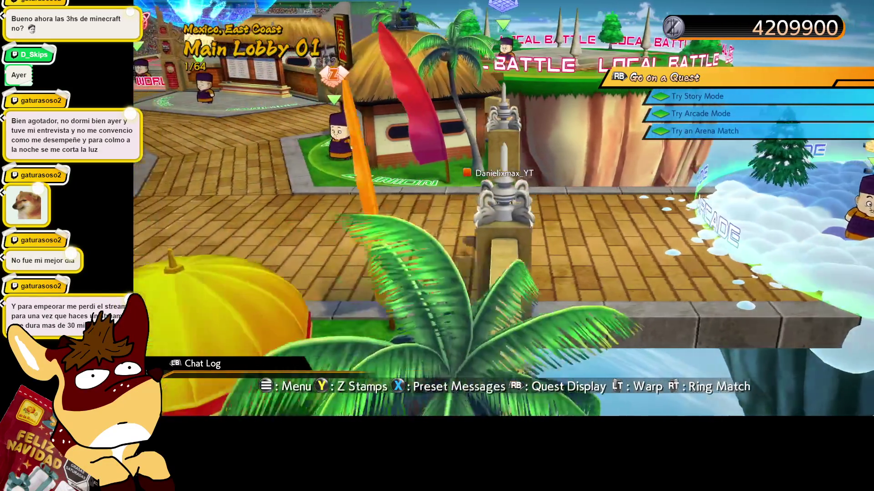
key("w")
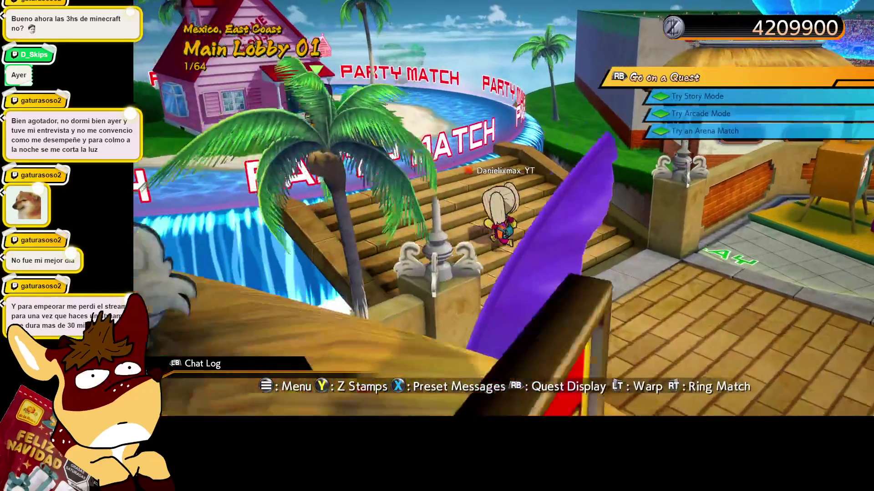
key("w")
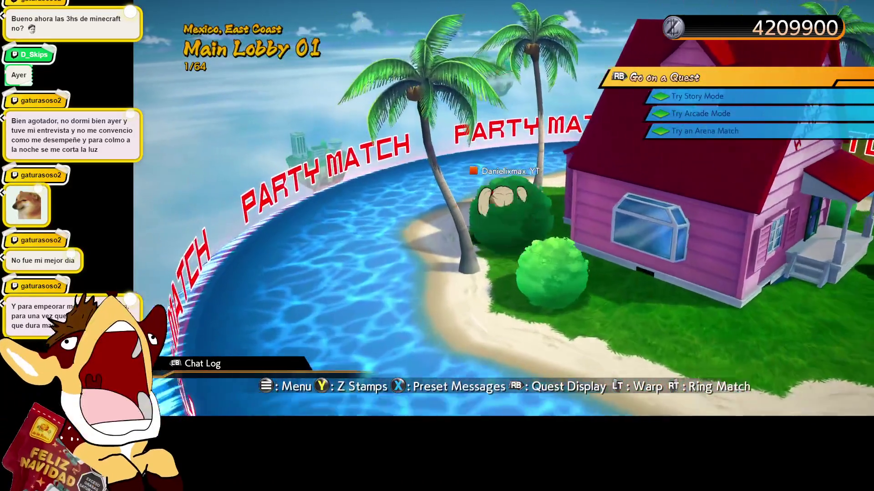
key("w")
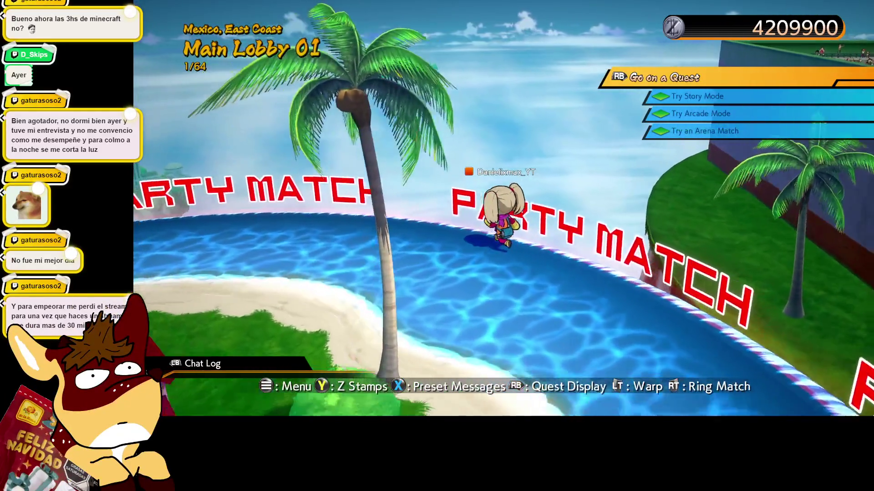
key("w")
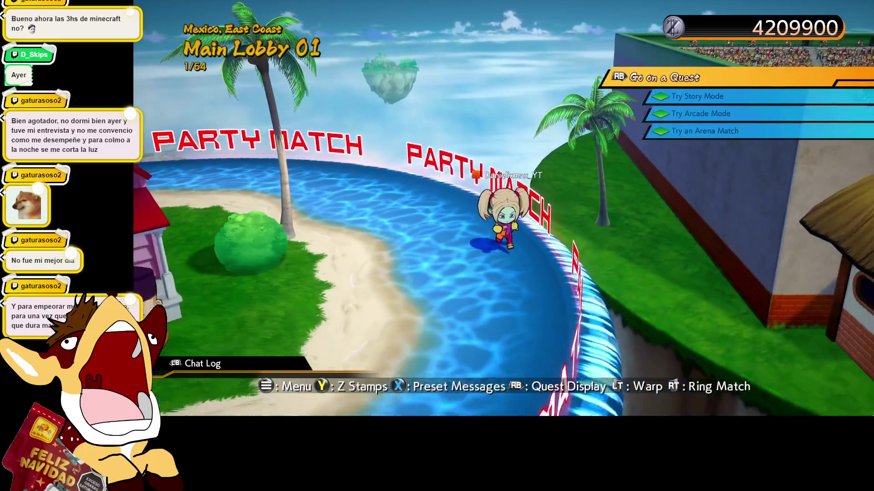
key("w")
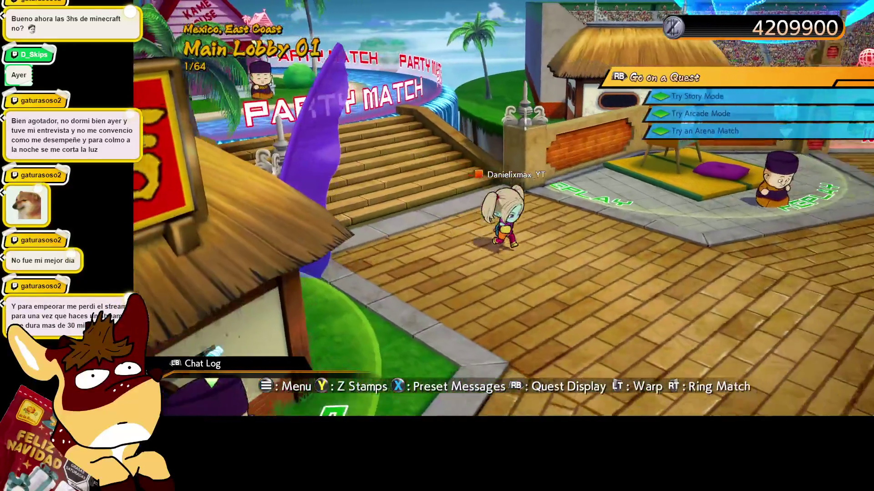
key("Escape")
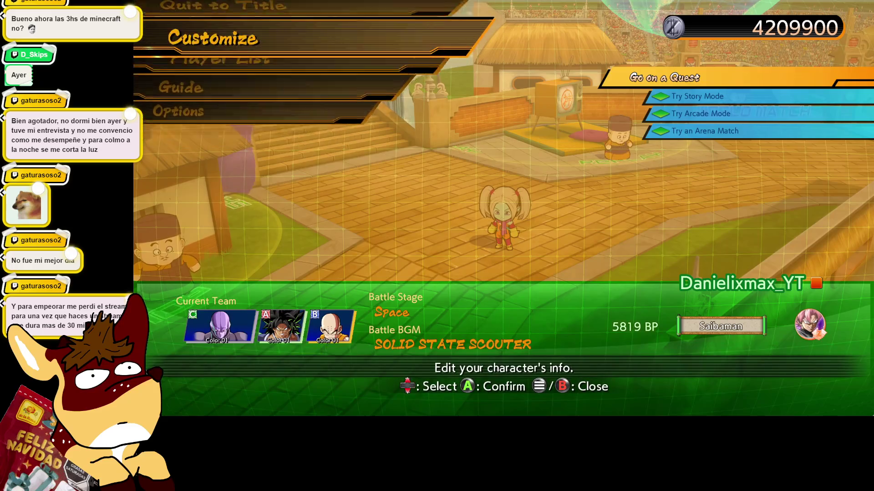
Step: Quit to the title screen and get past the title prompt
key("Up")
key("Return")
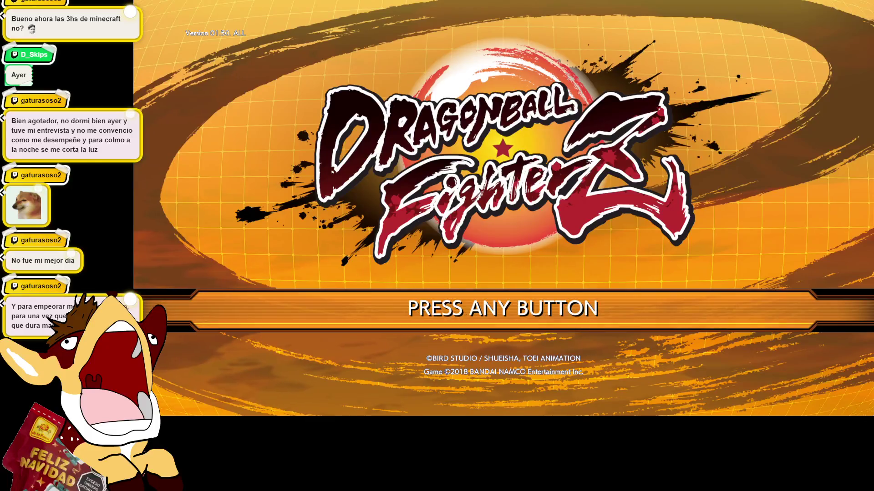
key("Return")
Step: End the game with YES and bring up the Unity Hub Projects list
key("Up")
key("Return")
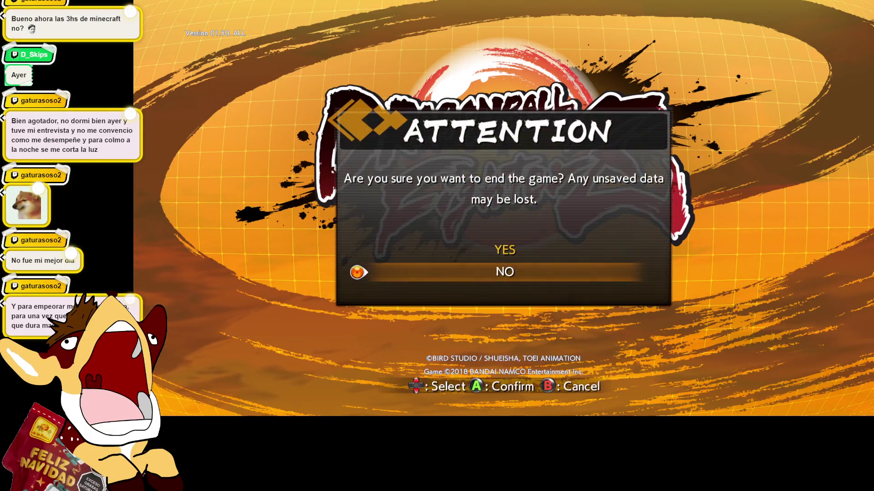
key("Up")
key("Return")
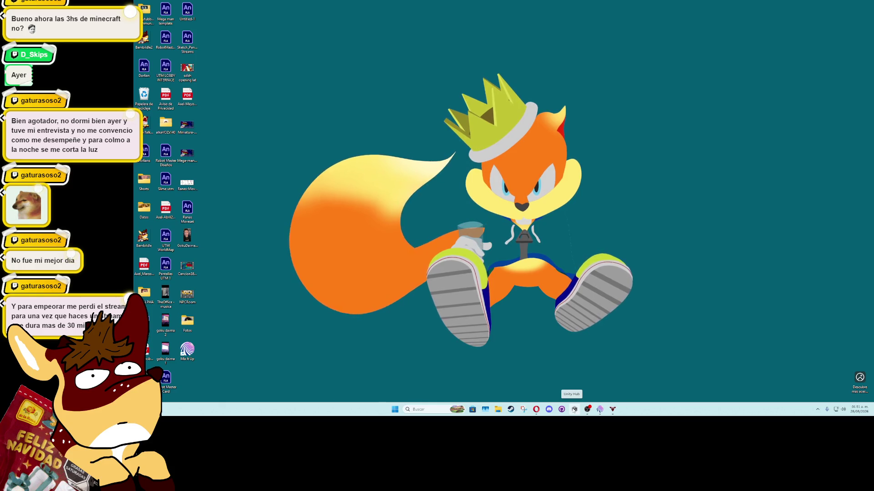
left_click(573, 410)
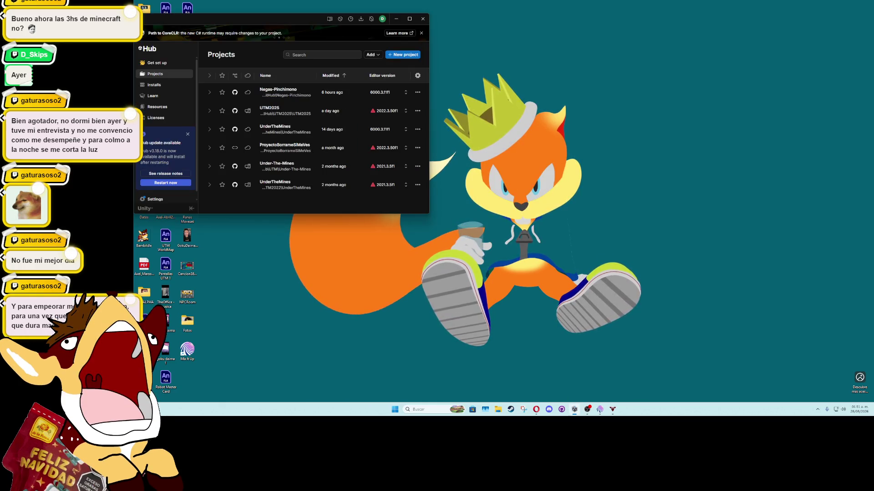
Step: Open the Negas-Pinchimono project from Unity Hub's Projects list
left_click(285, 93)
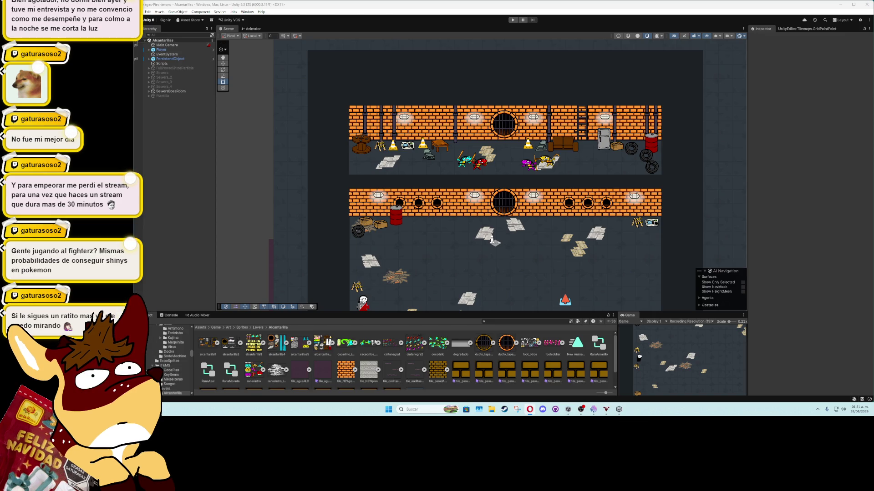
mouse_move(372, 229)
left_mouse_down()
mouse_move(460, 254)
mouse_move(324, 215)
mouse_move(349, 203)
left_mouse_up()
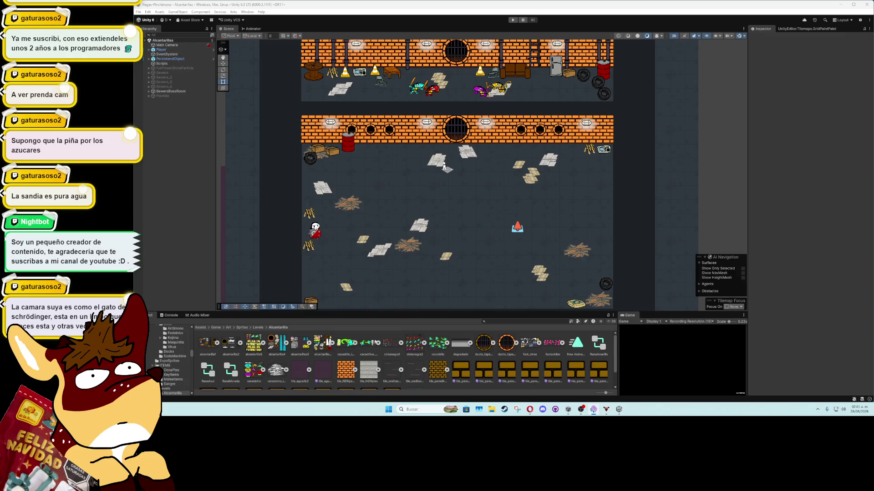
Step: Expand SewersBossRoom in the Hierarchy and drop the blue sprite onto the red barrel by the brick wall
scroll(398, 194, "up", 4)
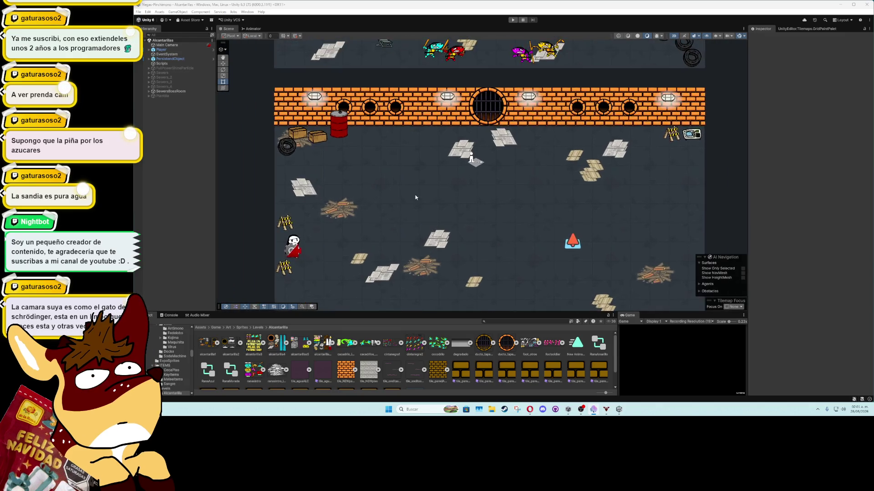
scroll(438, 190, "down", 3)
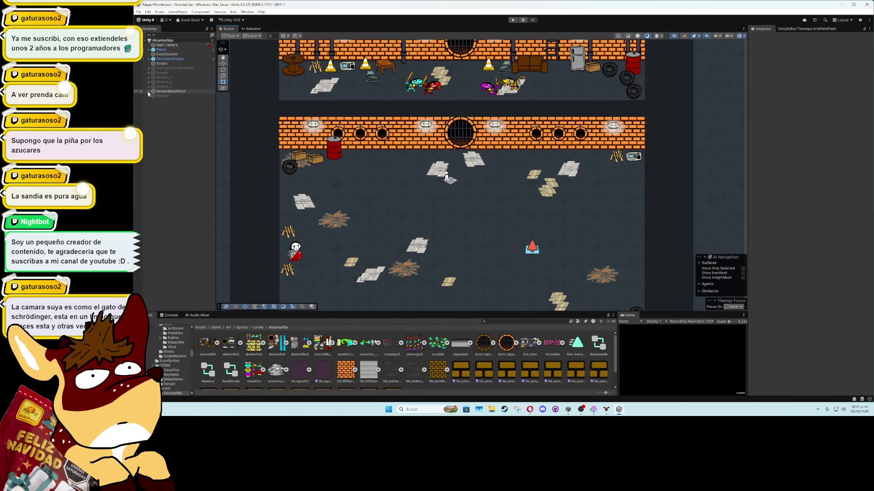
left_click(148, 92)
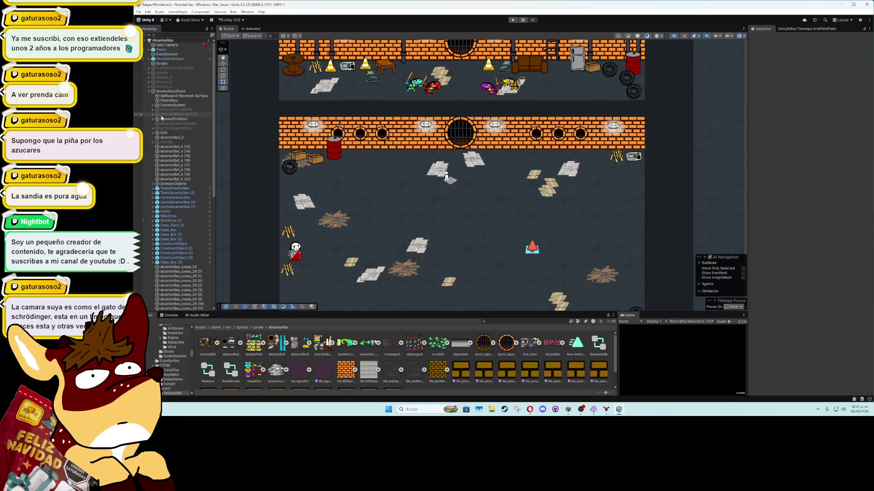
left_click(153, 119)
left_click(153, 120)
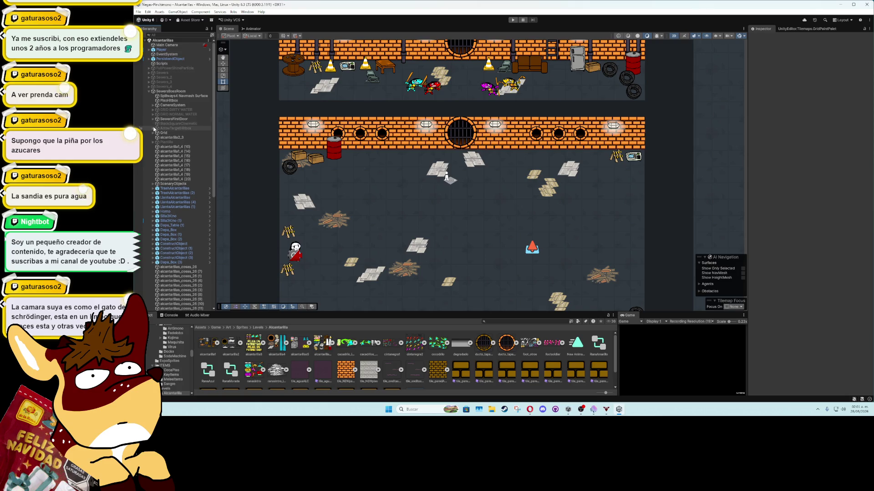
left_click(169, 92)
right_click(169, 94)
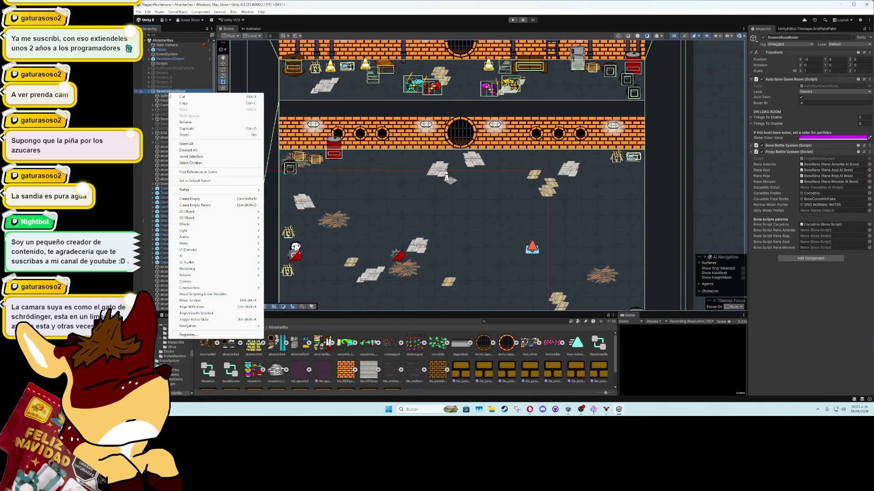
left_click(176, 100)
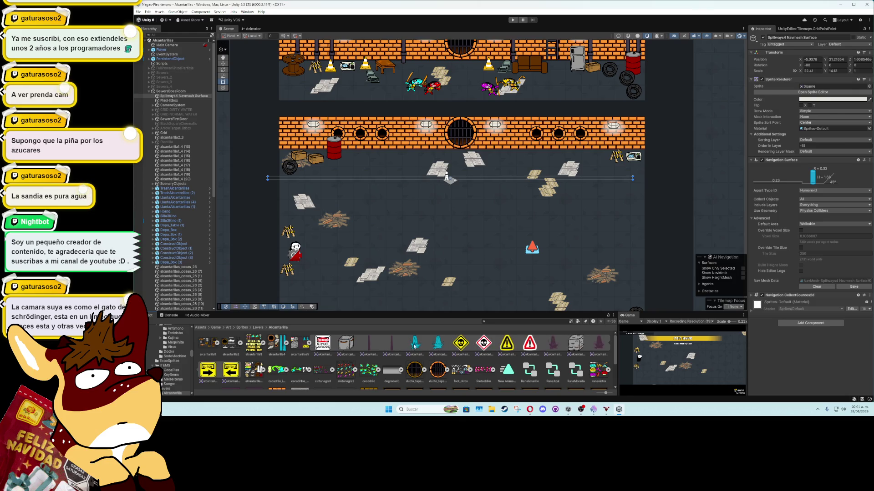
left_click_drag(415, 346, 338, 141)
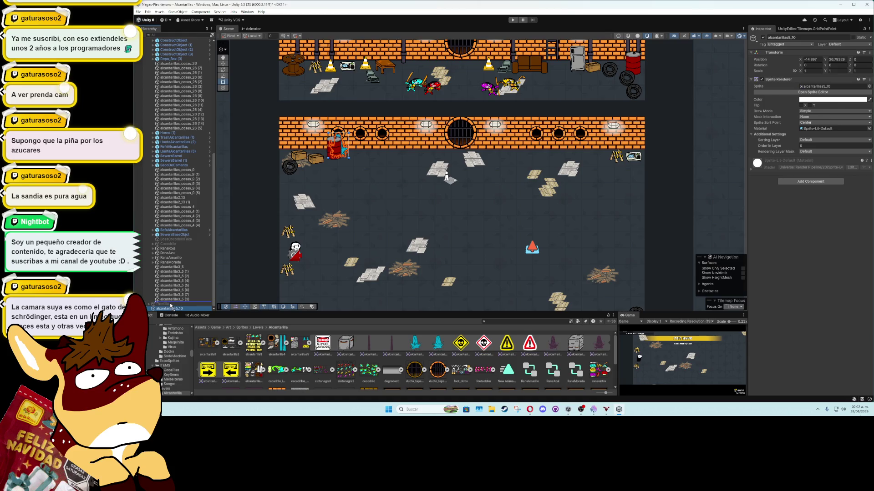
Step: Open the Animation window for the selected alcantarillas5_10 object
left_click(171, 307)
left_click(247, 12)
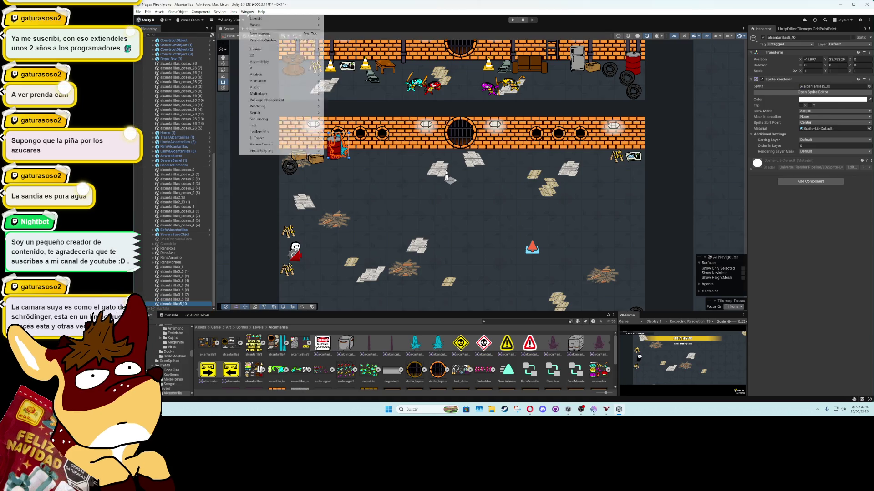
mouse_move(282, 81)
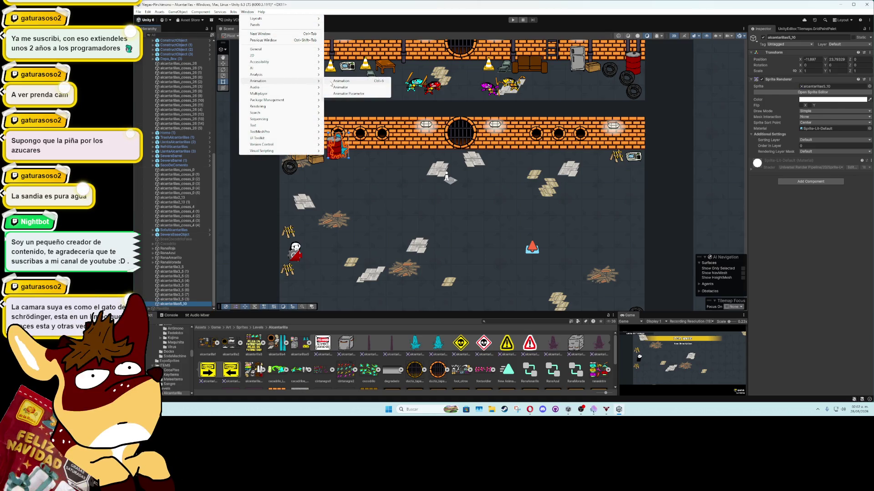
left_click(355, 81)
Step: Create a new animation clip named 'WaterSNormal' in the Art/Animations/Particles folder
left_click(613, 287)
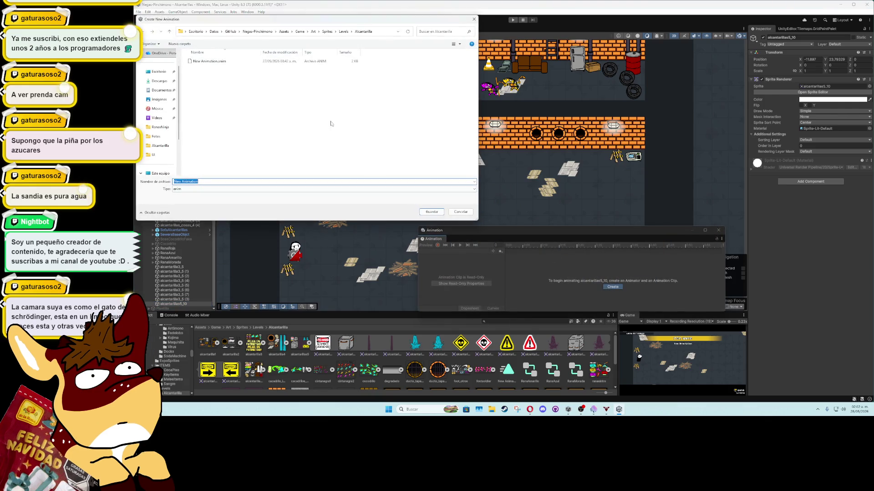
left_click(313, 31)
double_click(200, 61)
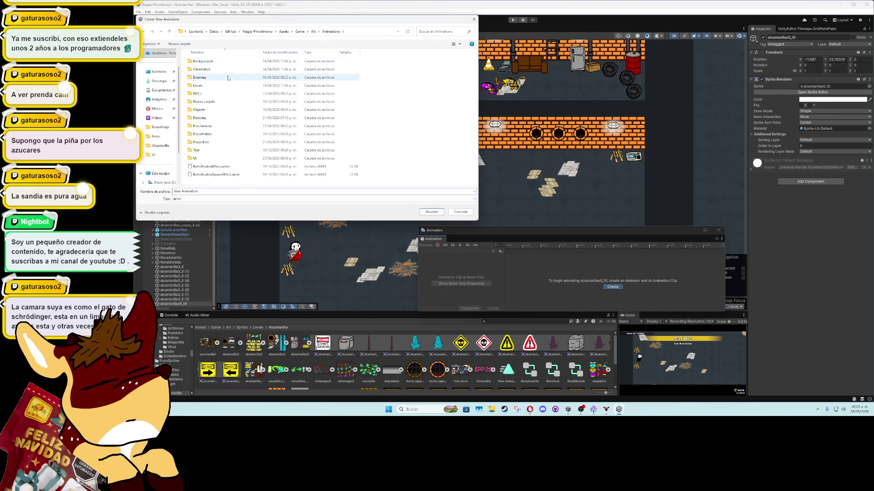
double_click(217, 118)
left_click(218, 191)
type("W")
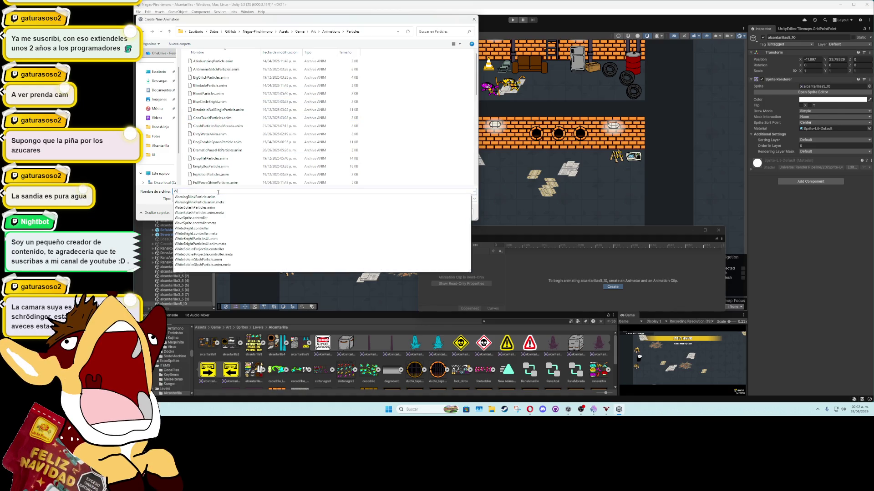
type("ater")
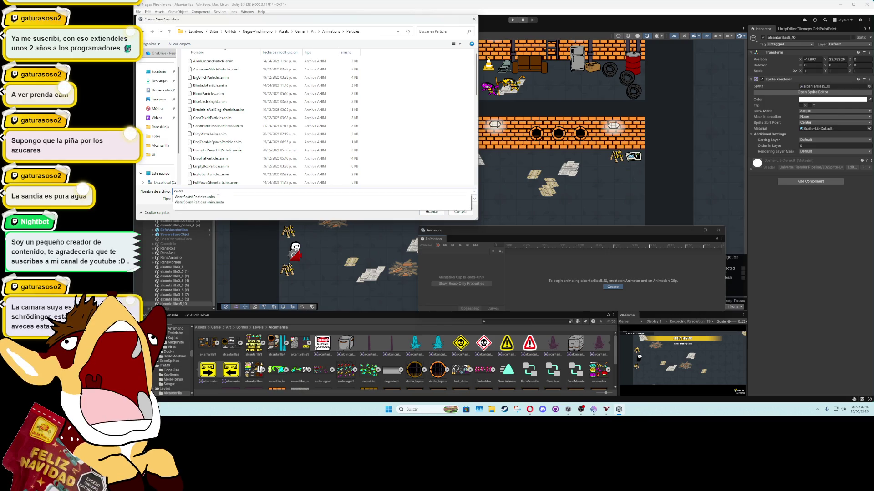
type("S")
type("Normal")
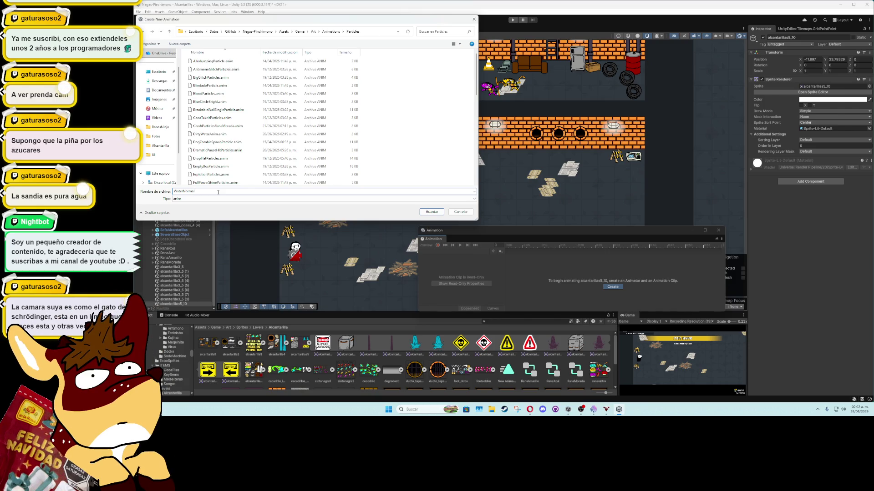
key("Return")
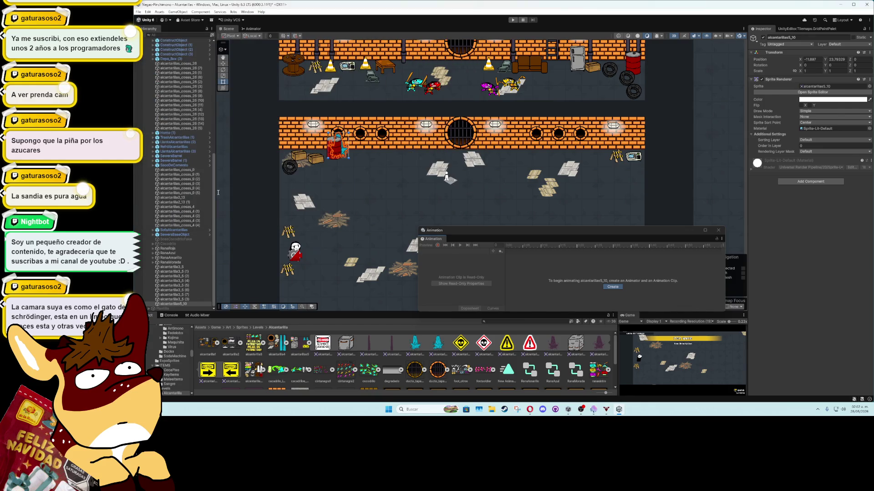
Step: Add the splash sprite frames to the clip, preview it, and squeeze the keyframes closer together
mouse_move(428, 346)
left_mouse_down()
mouse_move(514, 294)
mouse_move(522, 263)
left_mouse_up()
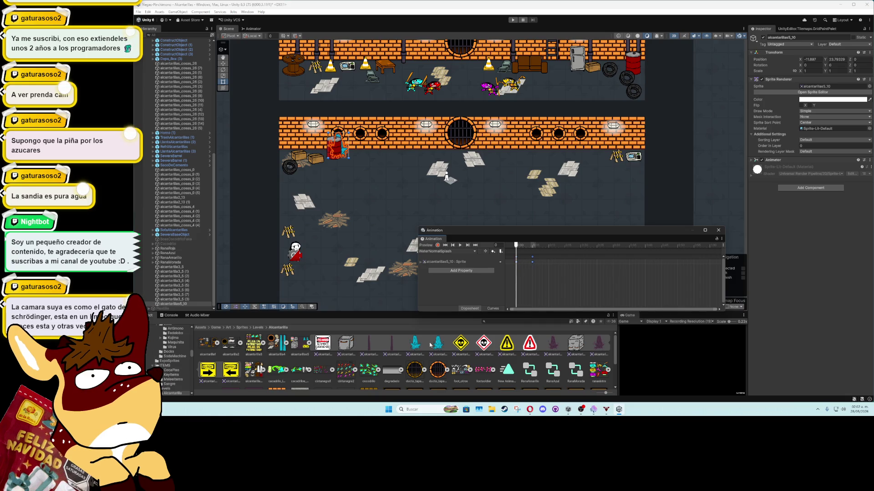
left_click(460, 246)
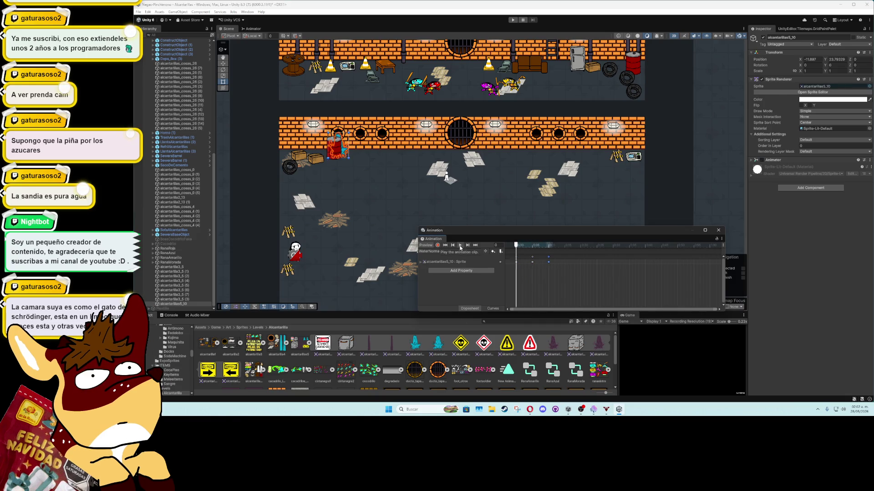
scroll(337, 166, "up", 5)
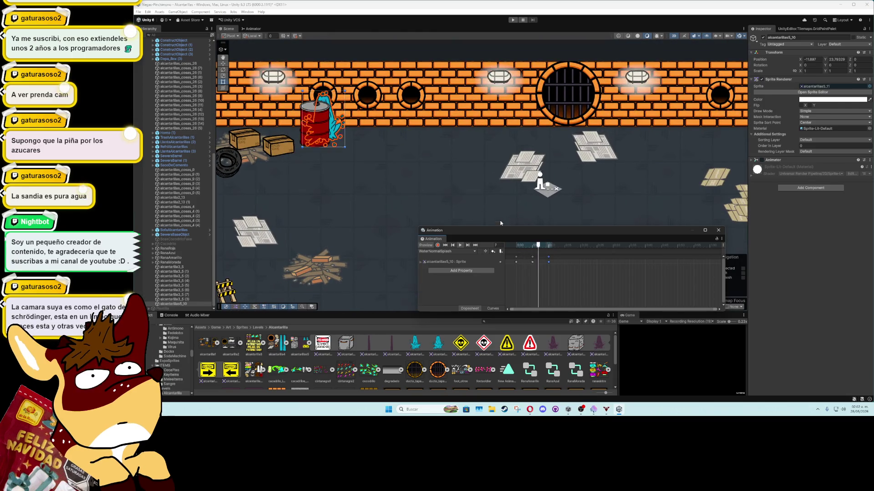
left_click_drag(552, 262, 537, 262)
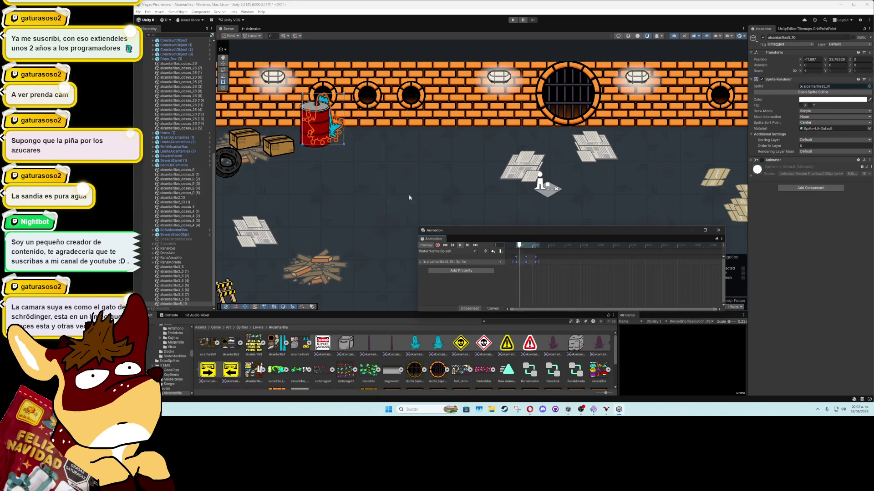
Step: Close the Animation window and switch to the Move tool in the sewer scene
left_click(718, 230)
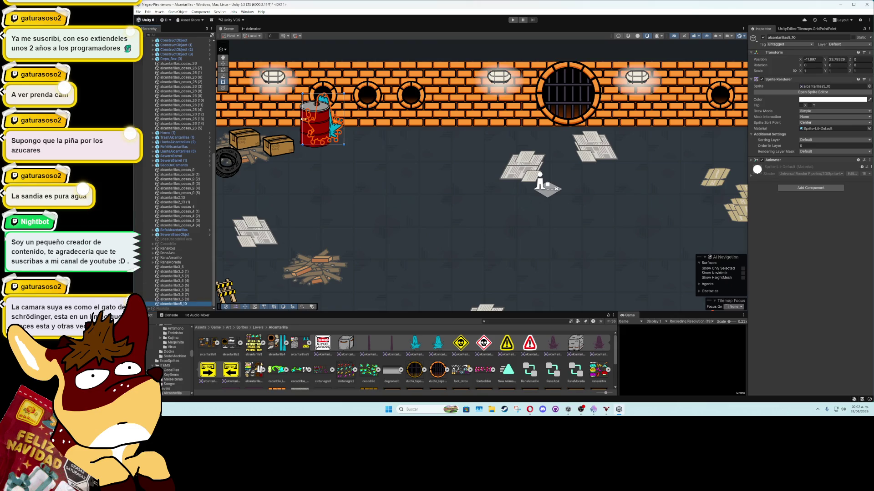
key("w")
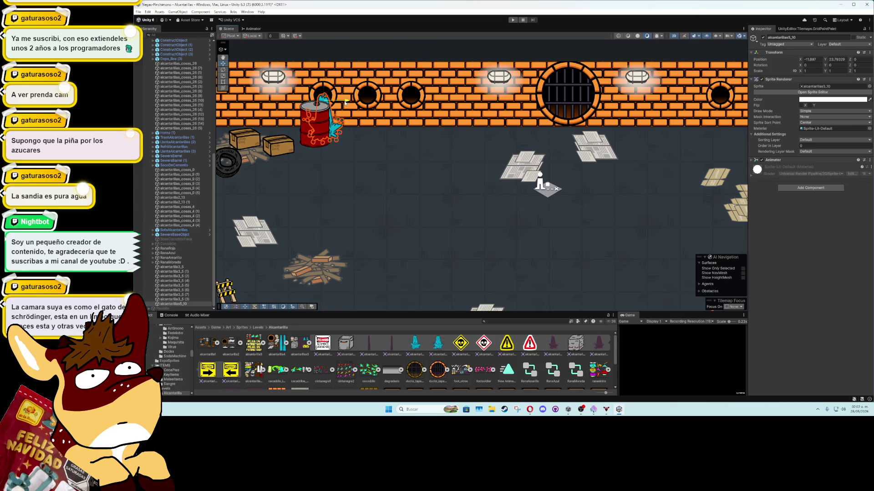
scroll(332, 175, "down", 1)
scroll(339, 166, "down", 2)
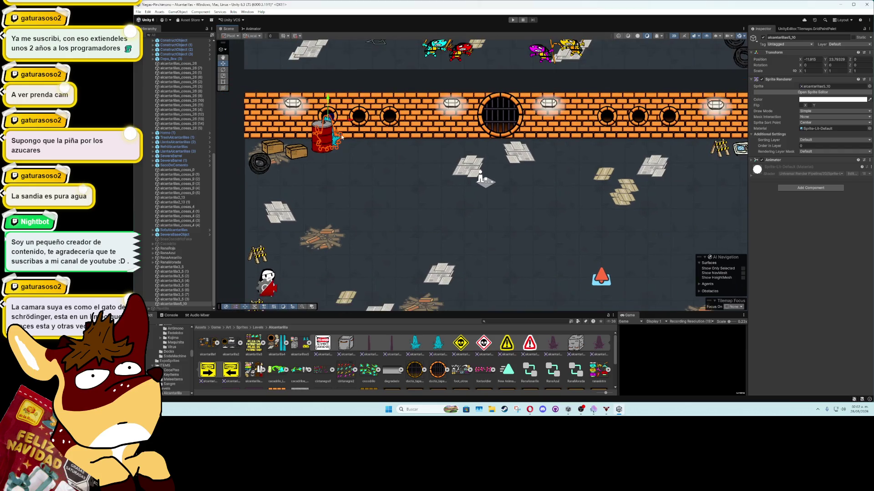
Step: Duplicate the water-splash sprite and move the copies right onto the next pipes
key("ctrl+d")
mouse_move(349, 121)
left_mouse_down()
mouse_move(631, 128)
mouse_move(483, 165)
mouse_move(547, 167)
left_mouse_up()
key("ctrl+d")
key("ctrl+d")
key("ctrl+d")
key("ctrl+d")
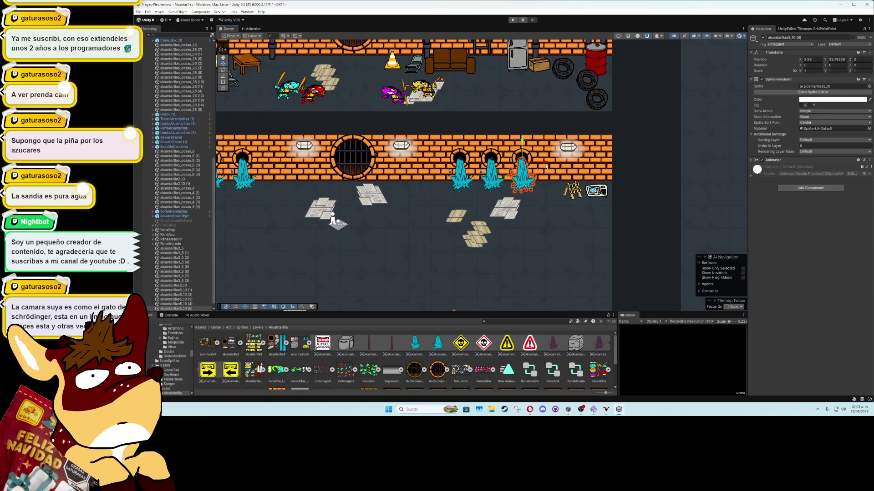
scroll(384, 203, "down", 3)
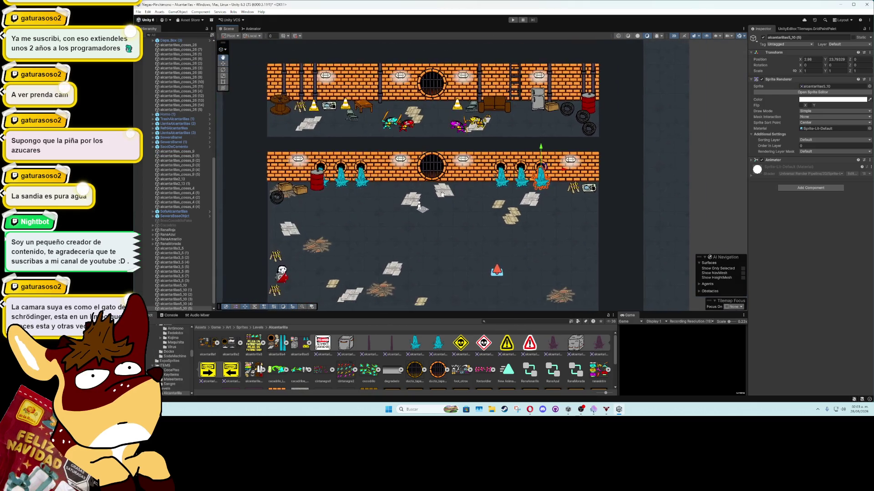
Step: Select the original and all five splash copies in the Hierarchy, then open SewersBossRoom's options
left_click(184, 289)
left_click(190, 309, "shift")
left_click(191, 285, "ctrl")
mouse_move(213, 269)
left_mouse_down()
mouse_move(214, 192)
mouse_move(227, 141)
left_mouse_up()
right_click(174, 91)
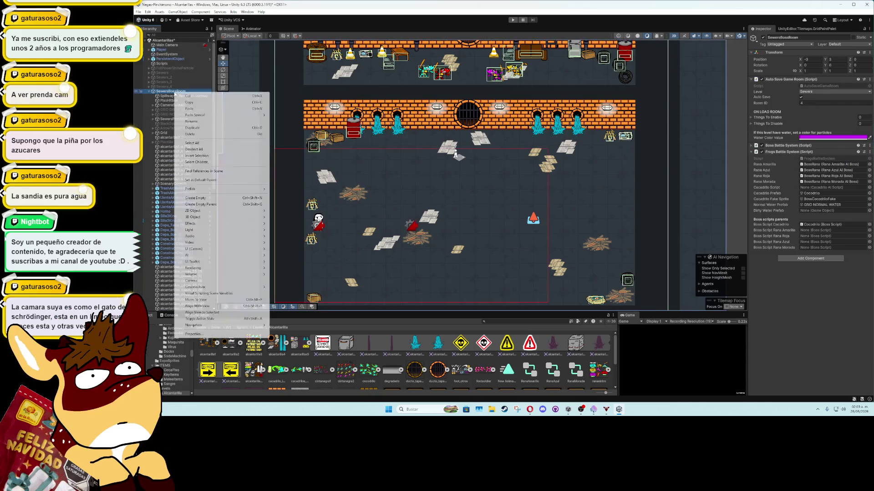
Step: Create an empty GameObject and name it 'WaterSplashNormal'
left_click(200, 198)
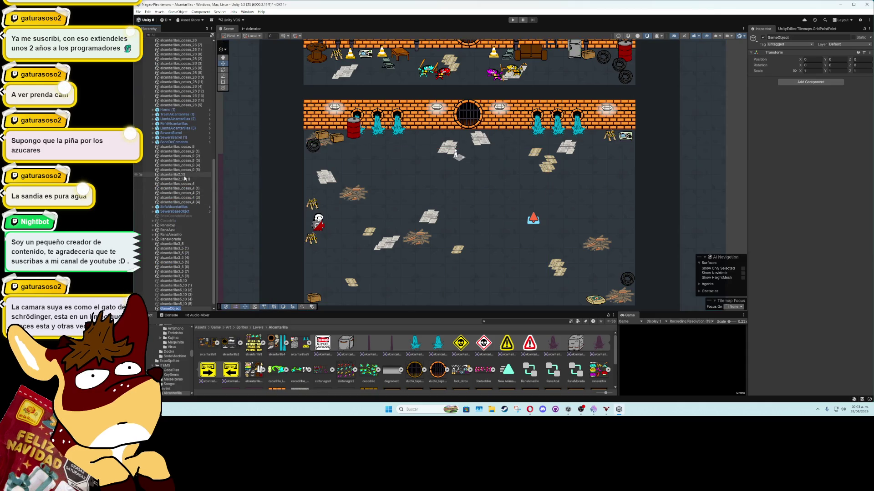
type("WaterS")
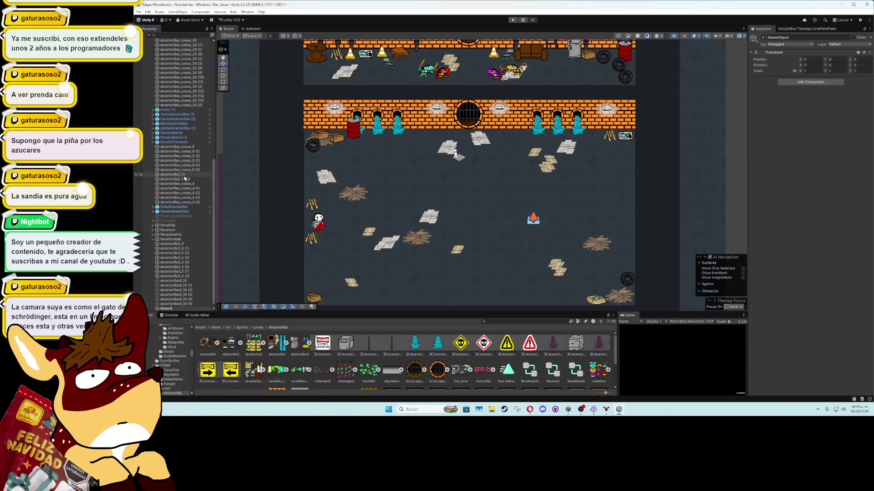
type("plashNormal")
key("Return")
key("ctrl+z")
key("F2")
type("WaterSpla")
type("shNormal")
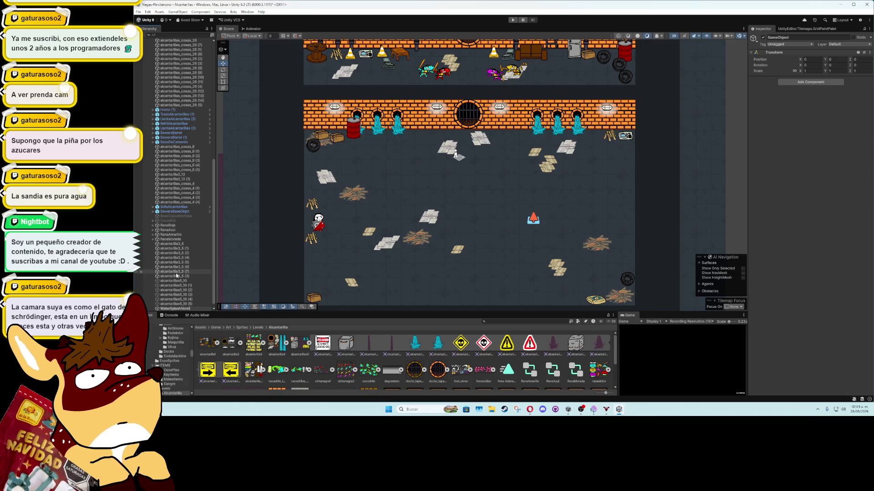
key("Return")
Step: Drag the selected splash sprites under the WaterSplashNormal object to group them
left_click(200, 281)
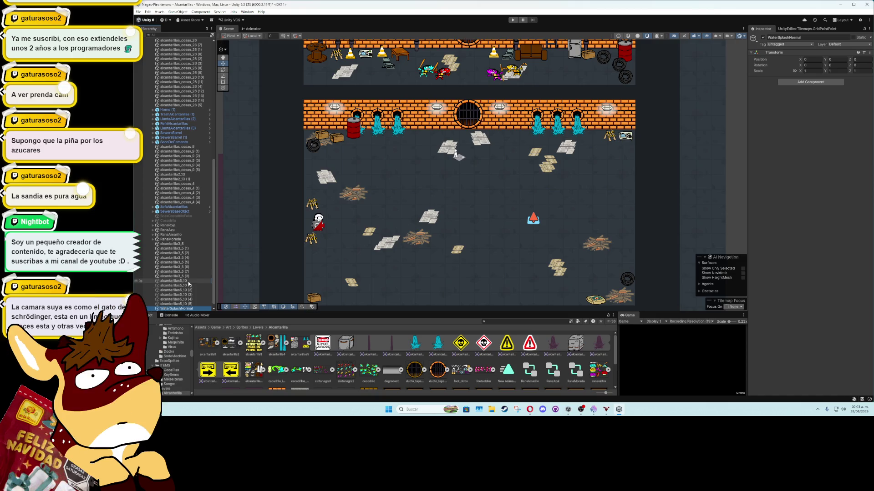
left_click(190, 305, "shift")
left_click_drag(191, 305, 191, 312)
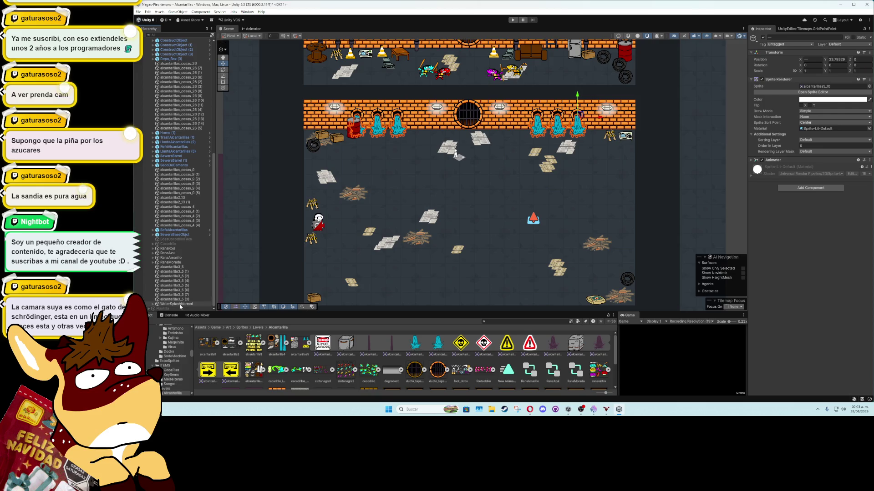
scroll(177, 42, "up", 7)
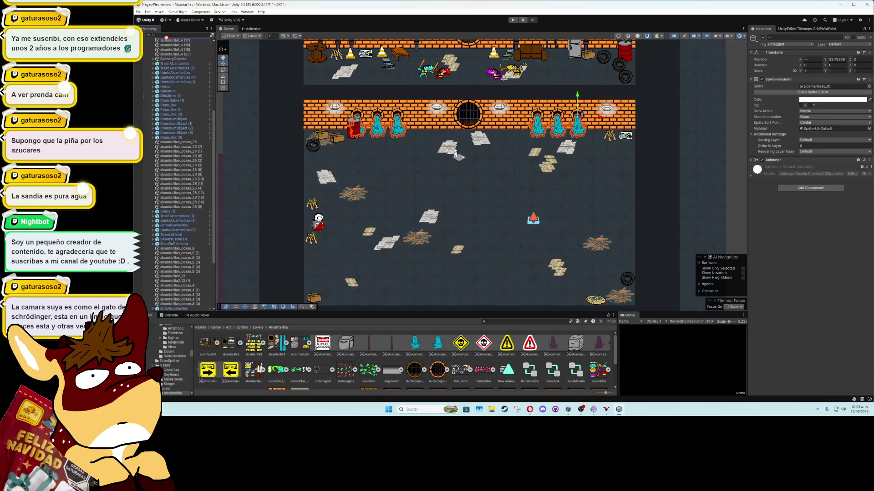
scroll(177, 43, "up", 8)
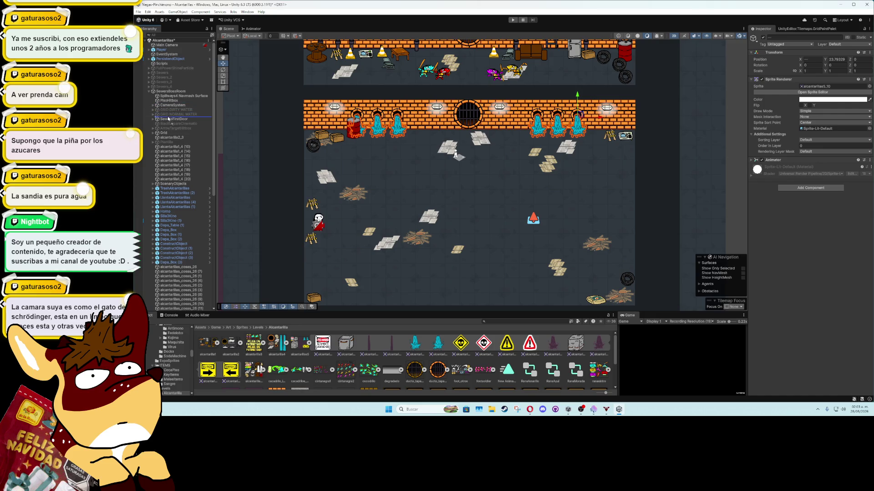
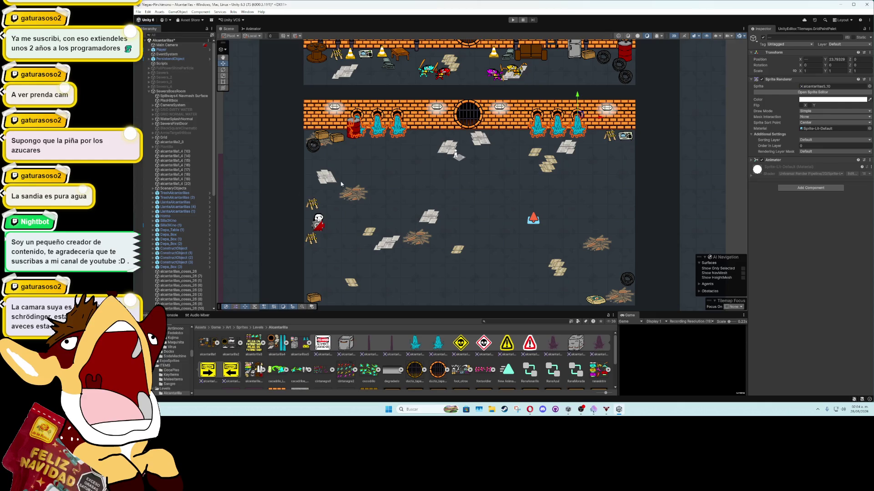
Step: Find WaterSplashNormal in the Hierarchy and deactivate it to hide the blue splashes on the brick wall
scroll(335, 185, "up", 3)
scroll(200, 212, "down", 5)
scroll(200, 212, "down", 7)
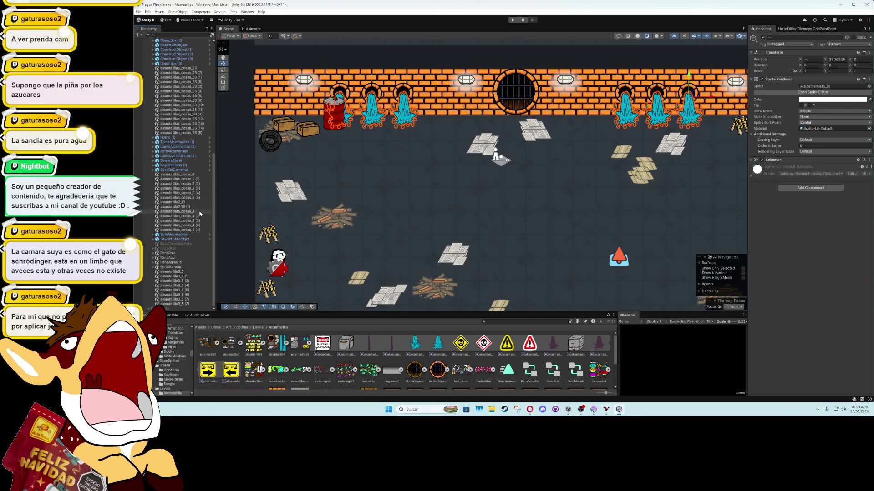
scroll(212, 129, "up", 6)
left_click_drag(212, 129, 211, 85)
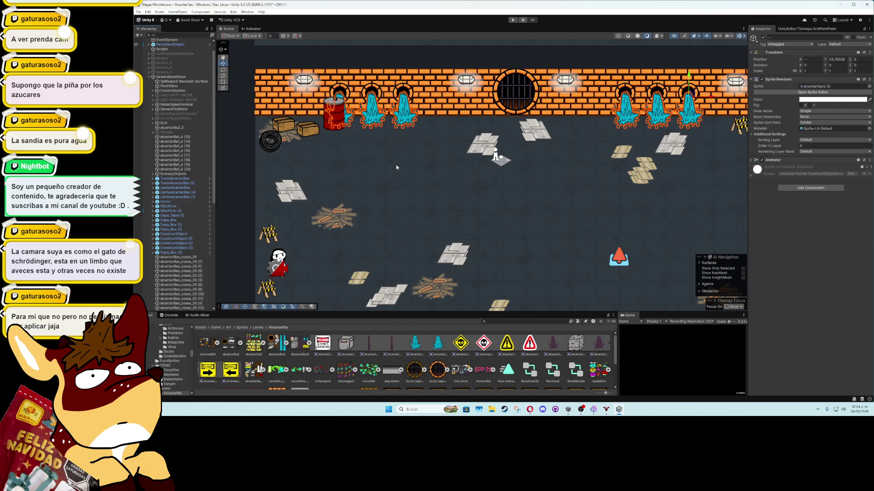
scroll(396, 164, "up", 1)
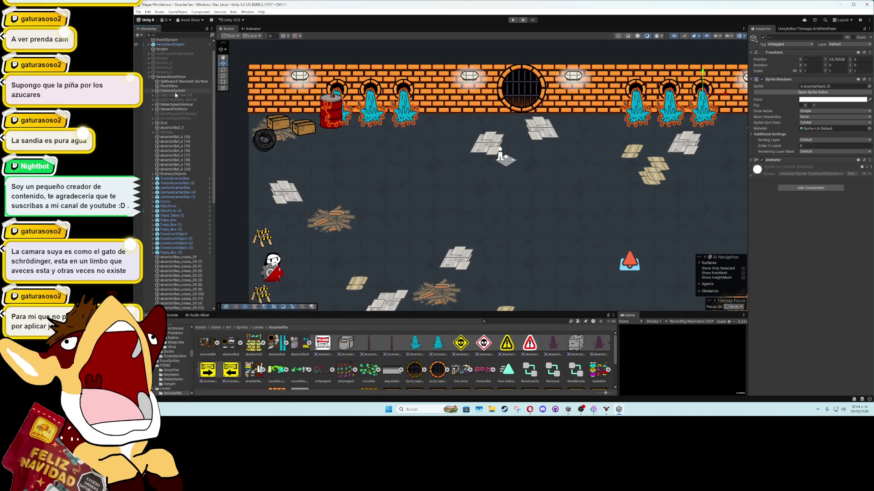
left_click(176, 105)
left_click(763, 37)
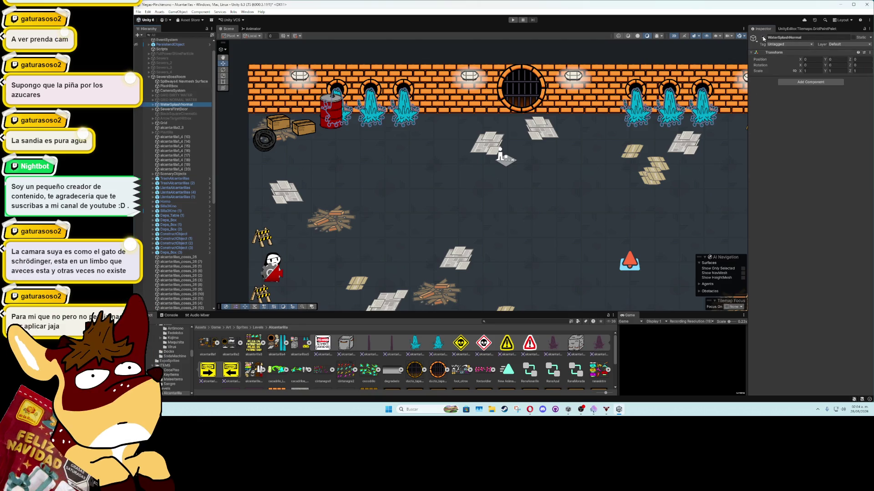
Step: Add an Audio Source to WaterSplashNormal playing the 'loop water flow agua' clip
left_click(804, 84)
type("destr")
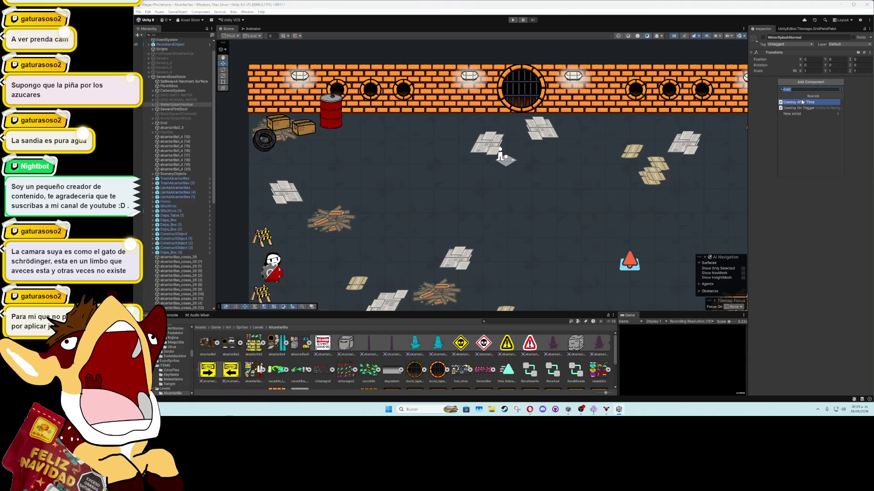
type("audioso")
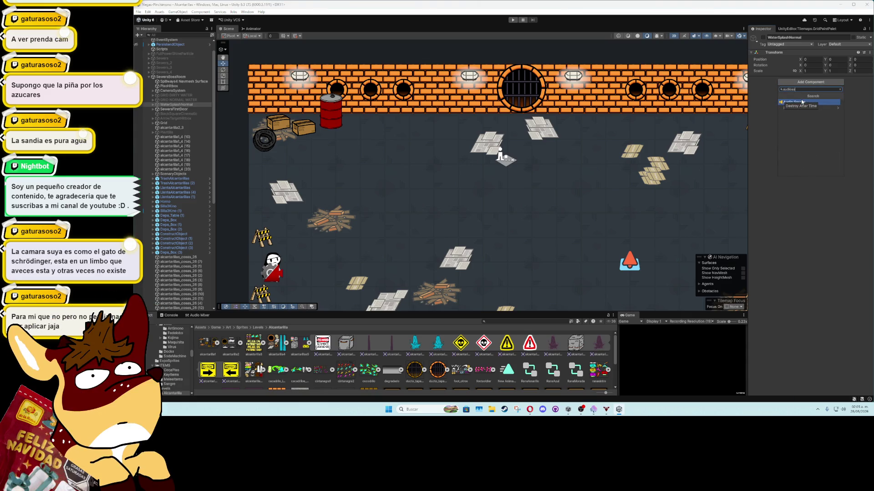
left_click(801, 101)
left_click(869, 89)
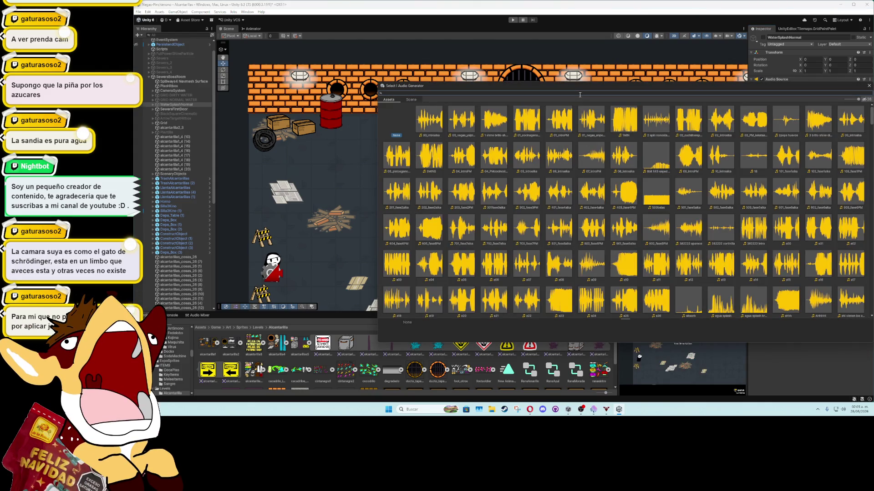
type("water")
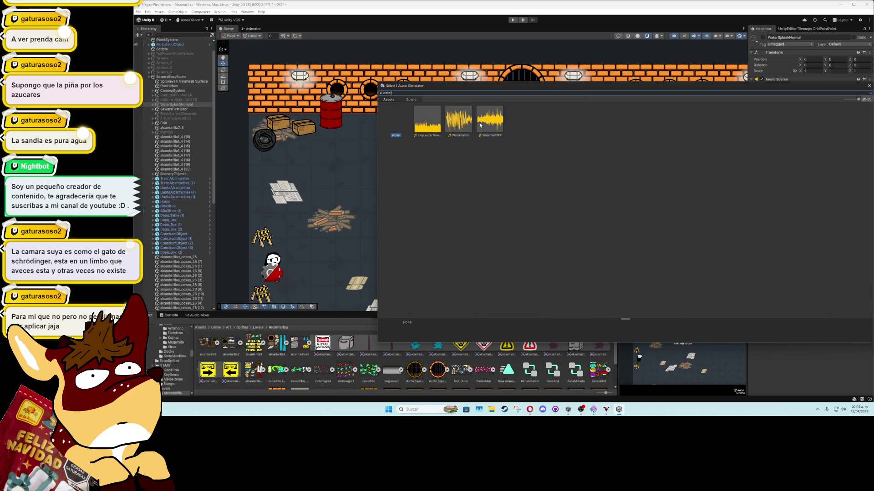
double_click(432, 128)
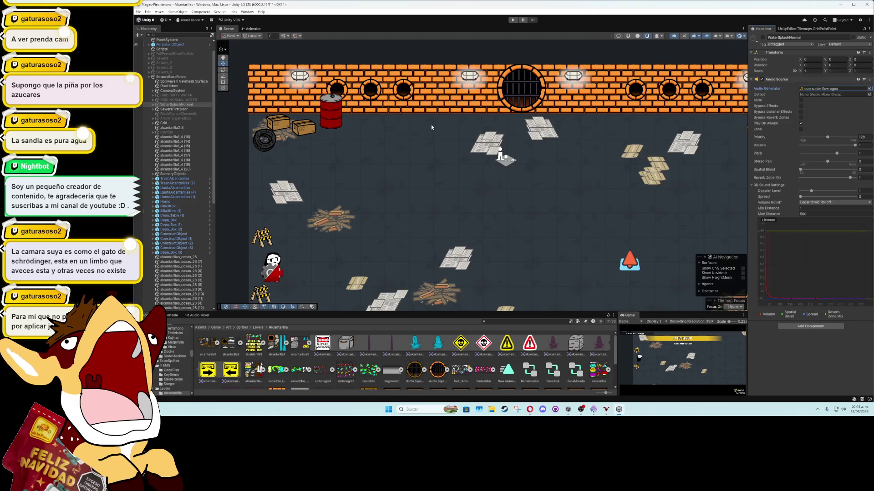
Step: Route the Audio Source output to the SFXVolume mixer group and make it loop
left_click(869, 94)
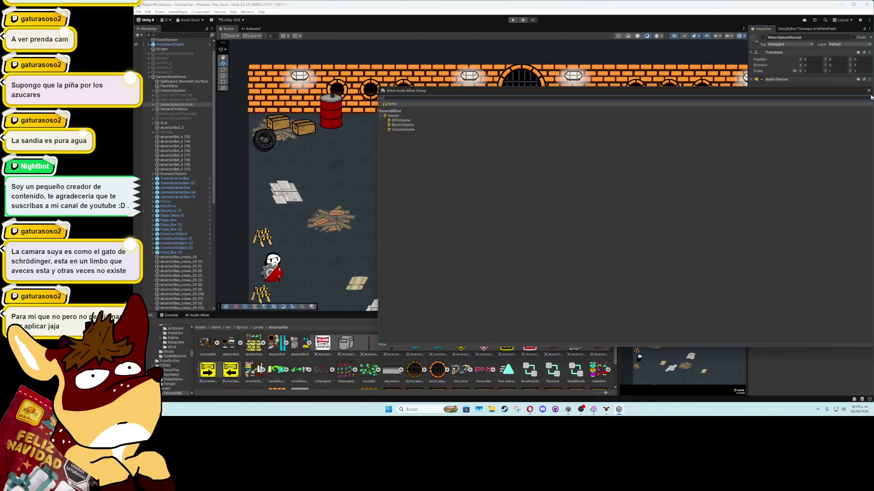
double_click(408, 121)
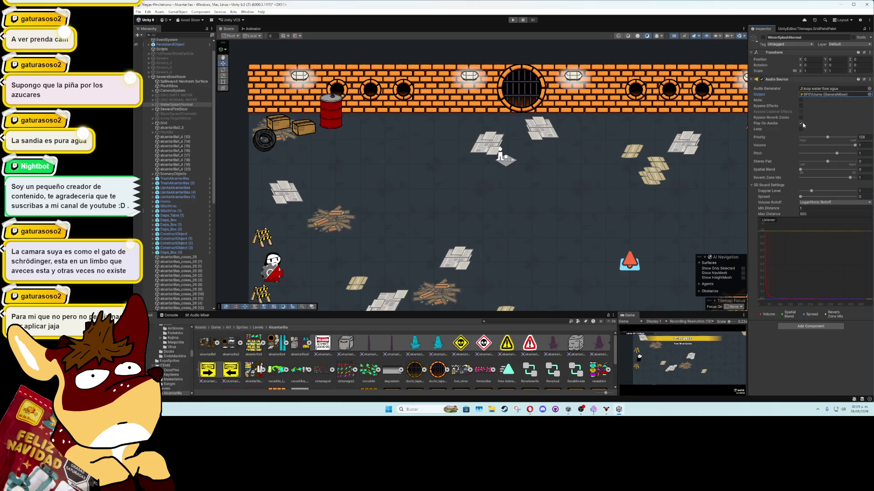
left_click(801, 129)
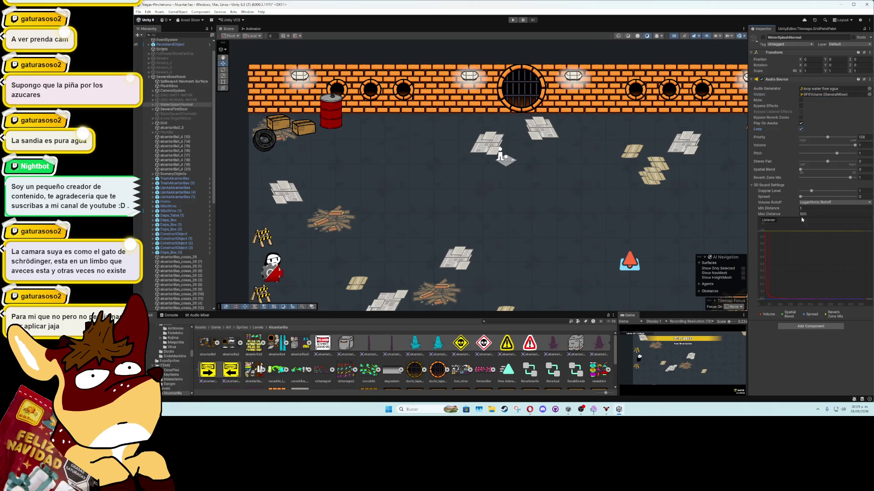
scroll(496, 186, "down", 2)
Step: Briefly reactivate WaterSplashNormal, deactivate it again, and select SewersFirstDoor
left_click(165, 105)
left_click(763, 37)
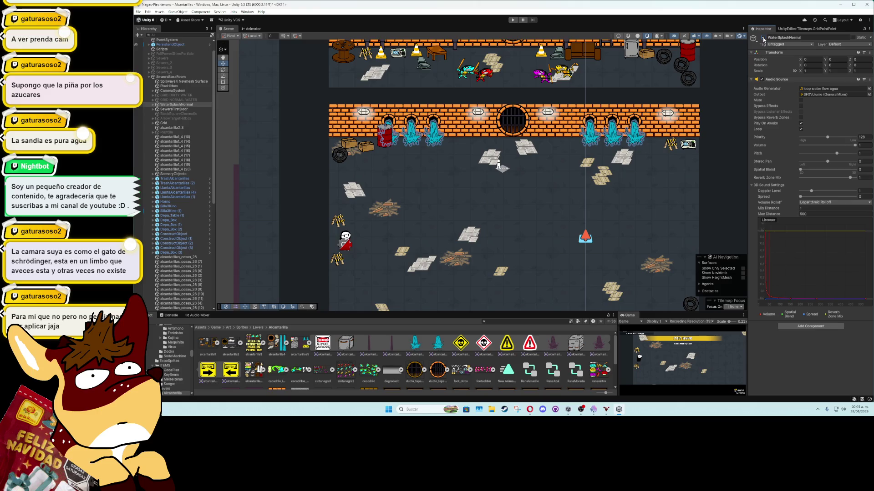
left_click(763, 37)
left_click(182, 109)
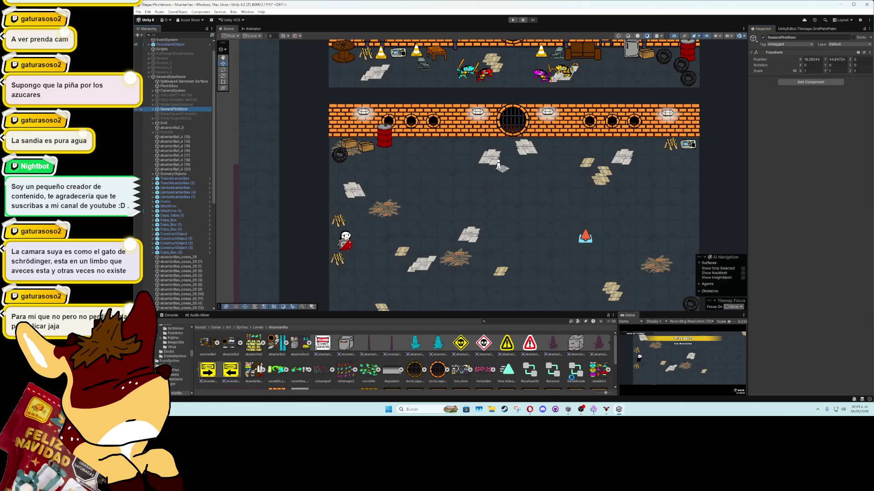
Step: Open SewersBossRoom's Frogs Battle System script in Visual Studio via Edit Script, then minimize Visual Studio
mouse_move(569, 410)
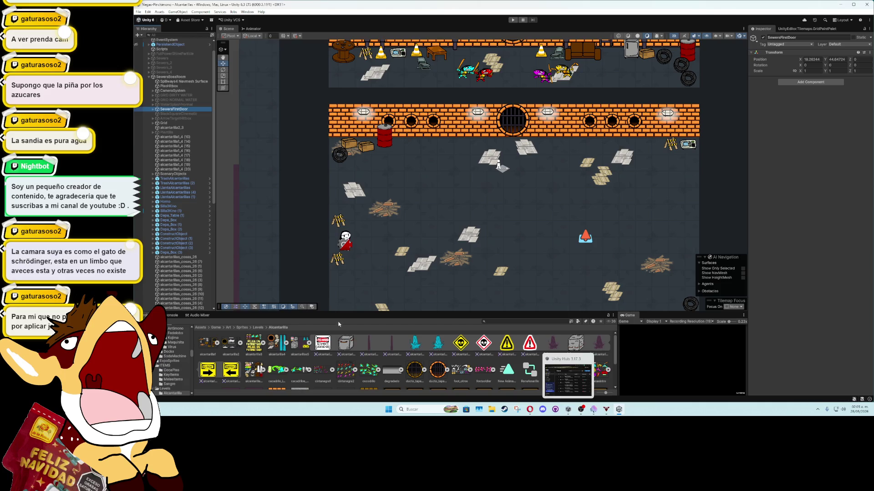
left_click(172, 77)
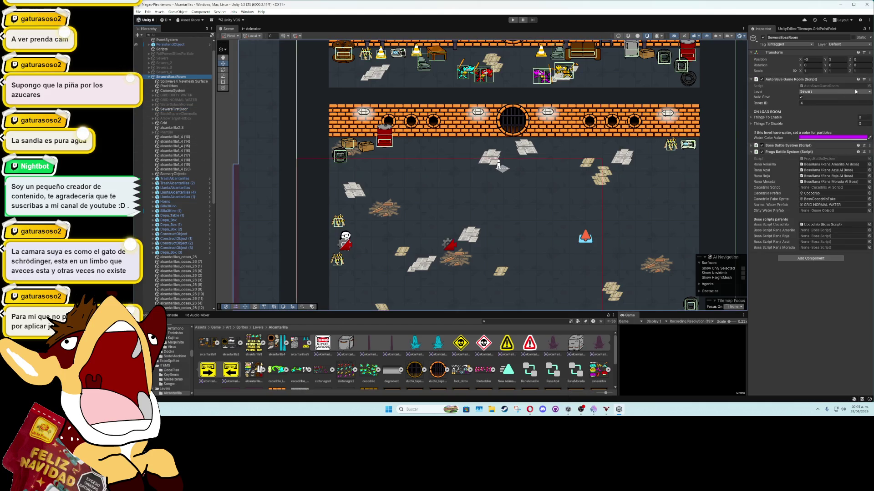
left_click(869, 152)
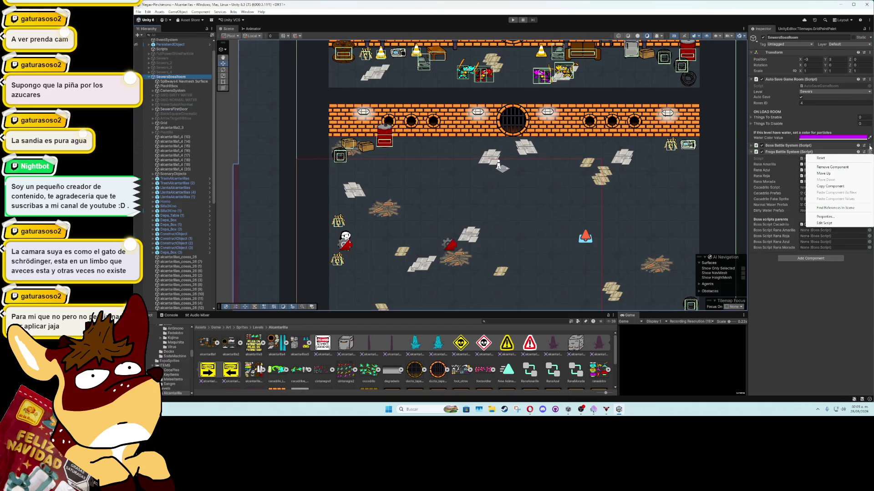
left_click(828, 224)
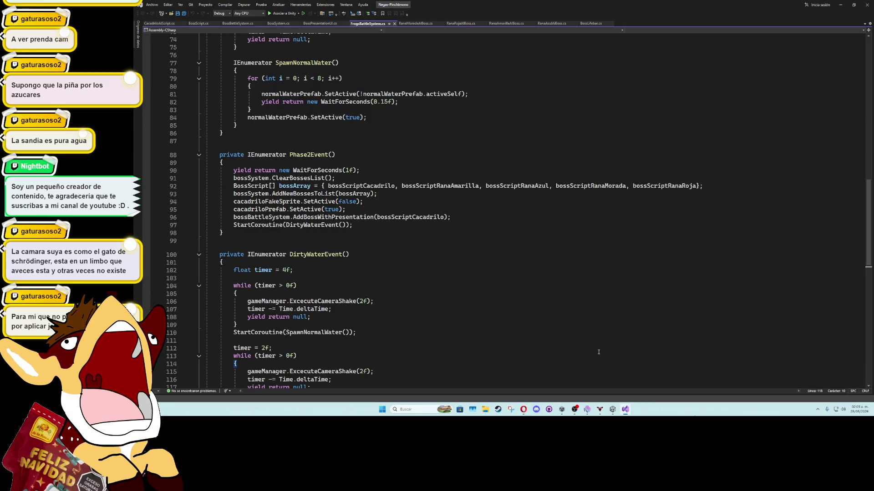
left_click(841, 6)
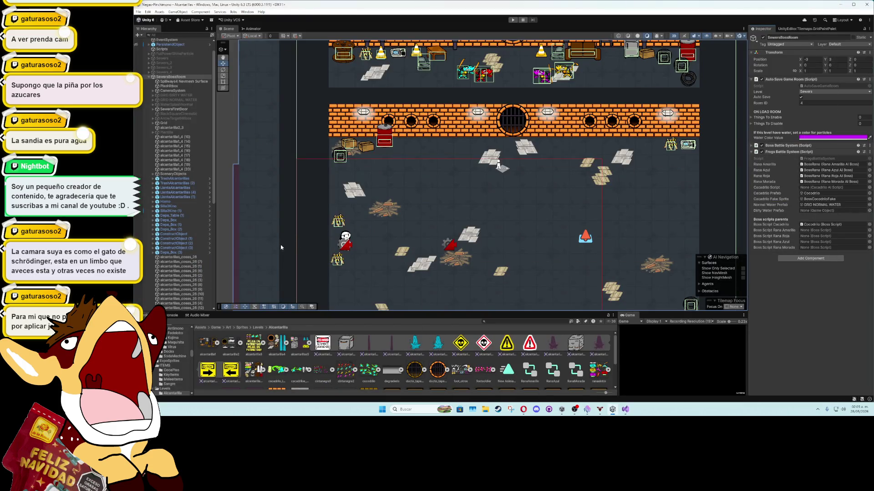
Step: Assign RanaAmarillo, RanaRoja, RanaAzul and RanaMorada to their matching Boss Script slots
scroll(192, 271, "down", 10)
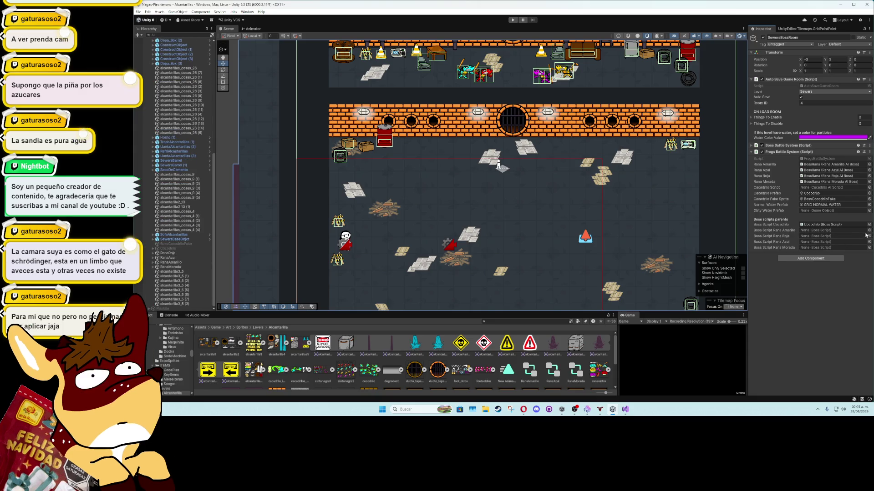
left_click(868, 230)
double_click(404, 177)
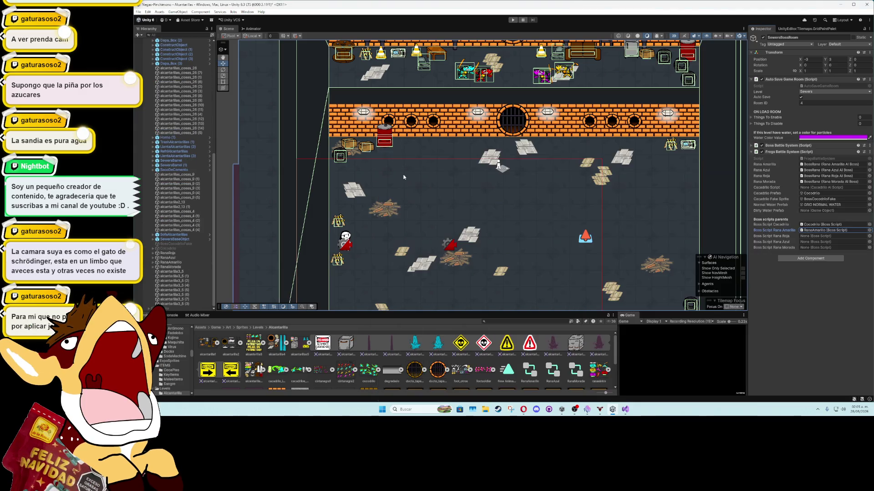
left_click(868, 236)
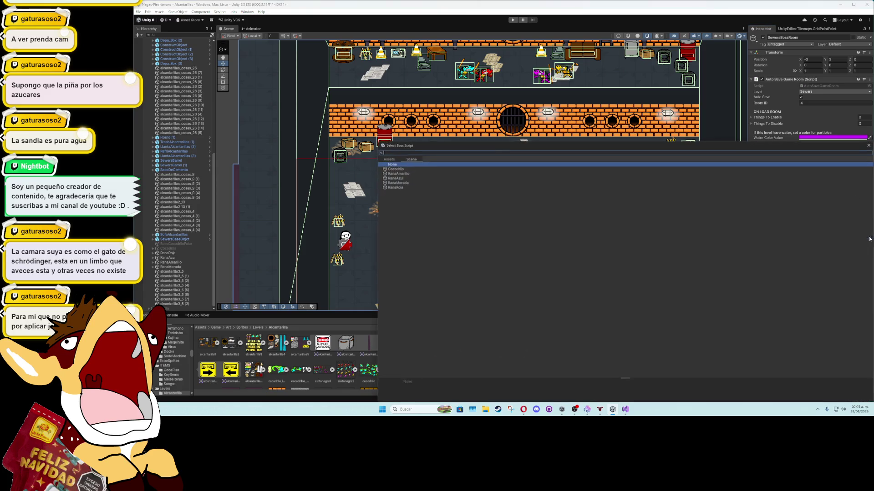
double_click(404, 189)
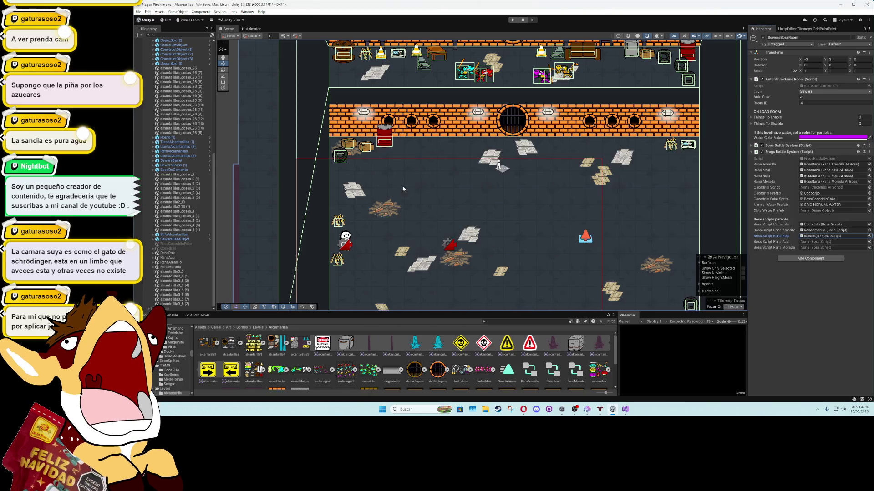
left_click(868, 242)
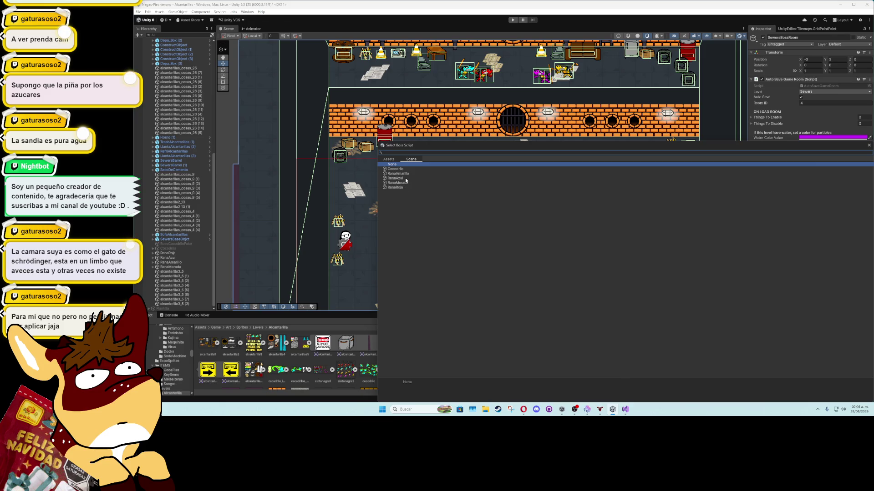
double_click(405, 178)
left_click(869, 248)
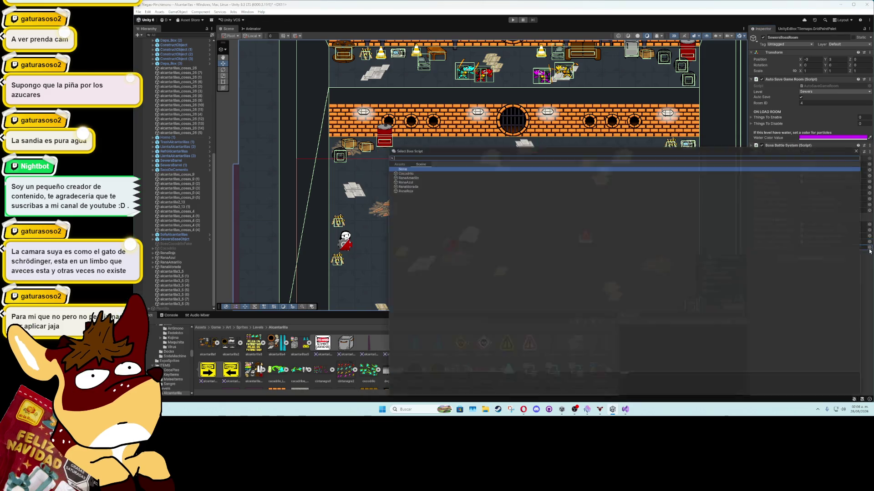
double_click(406, 184)
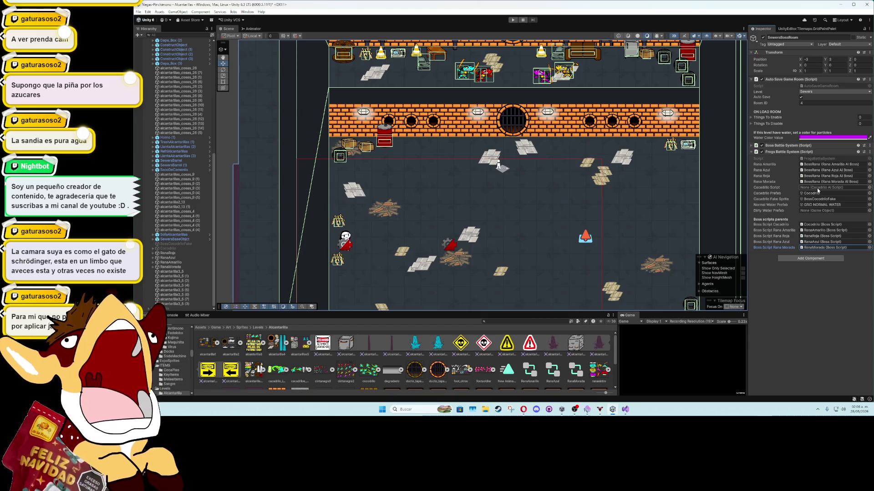
Step: Assign BossCocodrilo as Cacedrilo Script and GRID DIRTY WATER as Dirty Water Prefab, then select RanaAmarillo
left_click(869, 187)
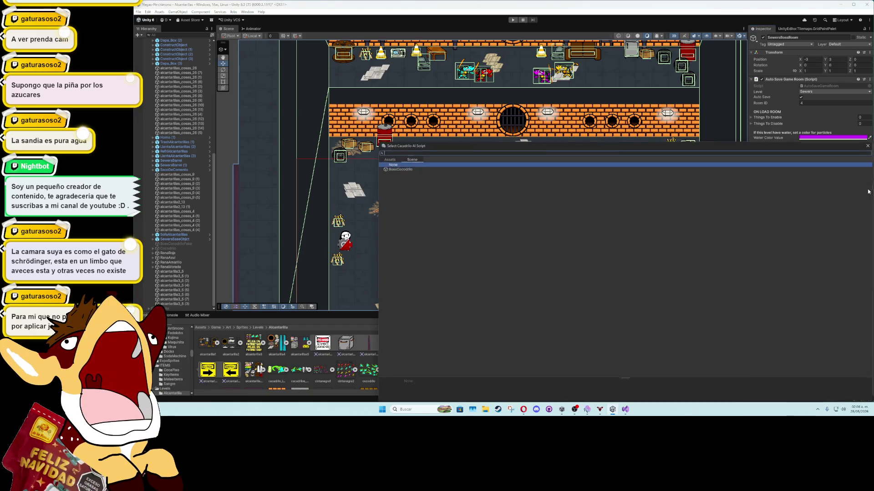
double_click(409, 165)
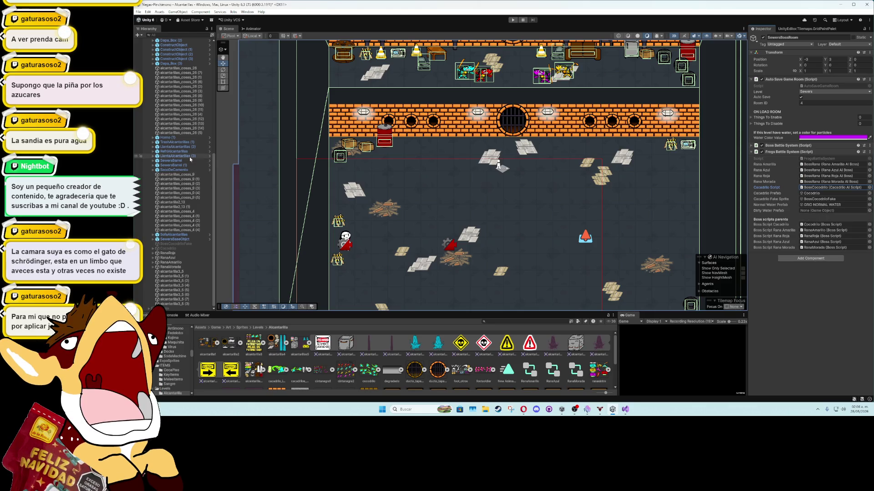
left_click(828, 205)
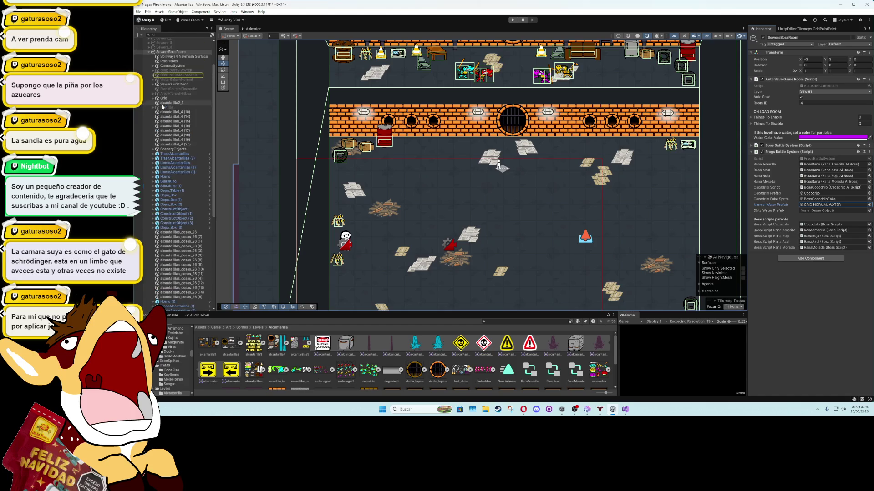
mouse_move(171, 72)
left_mouse_down()
mouse_move(546, 191)
mouse_move(823, 211)
left_mouse_up()
left_click(801, 294)
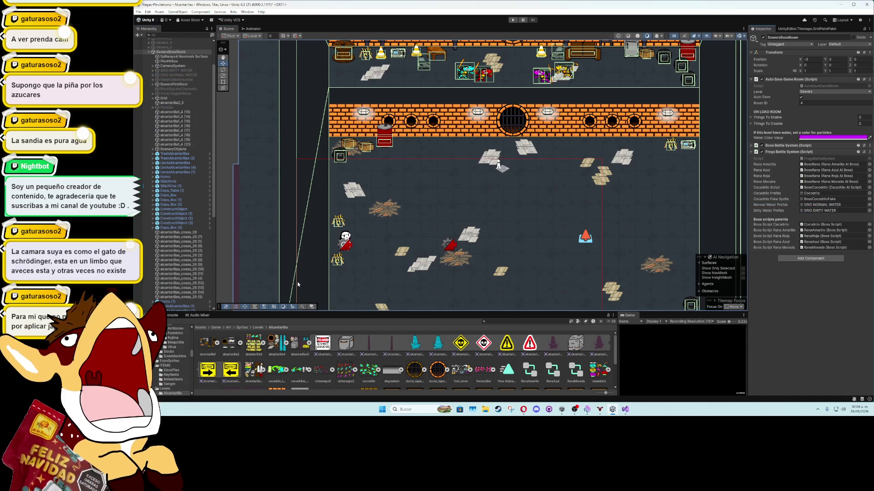
left_click_drag(212, 155, 213, 247)
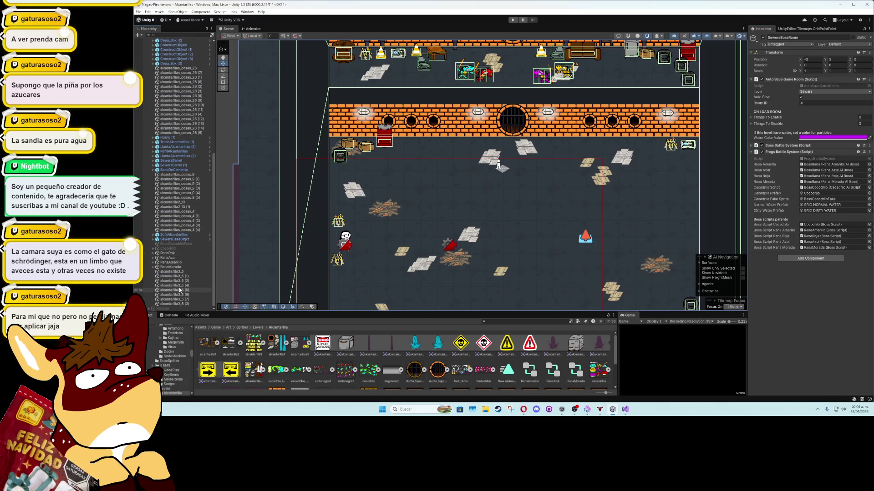
left_click(182, 263)
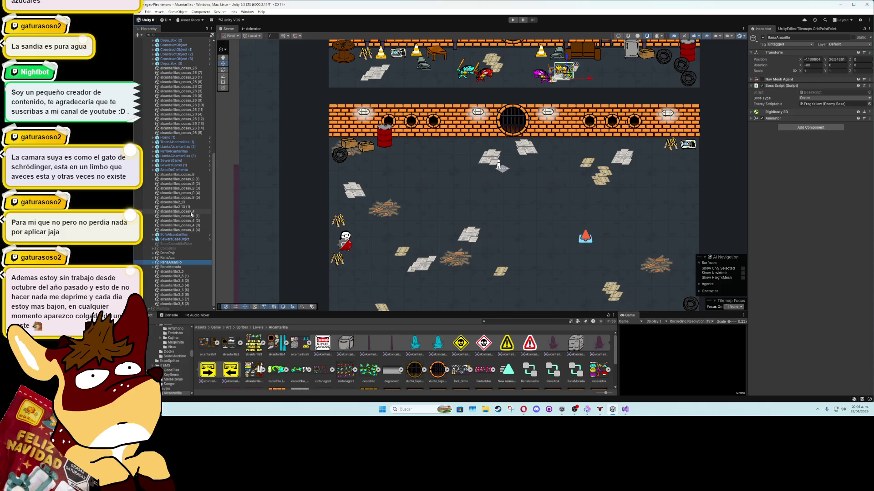
Step: Insert a 2-second WaitForSeconds line at the start of NormalWaterEvent in FrogsBattleSystem
left_click(625, 409)
scroll(455, 182, "down", 4)
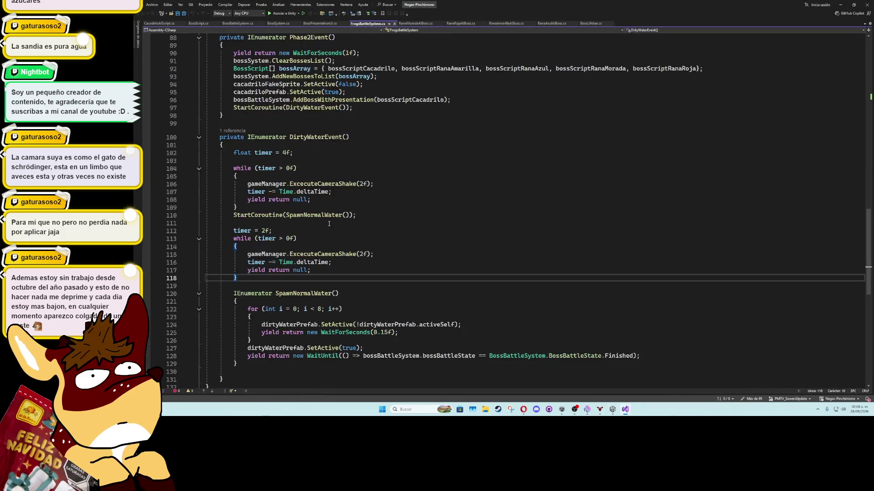
scroll(318, 211, "up", 5)
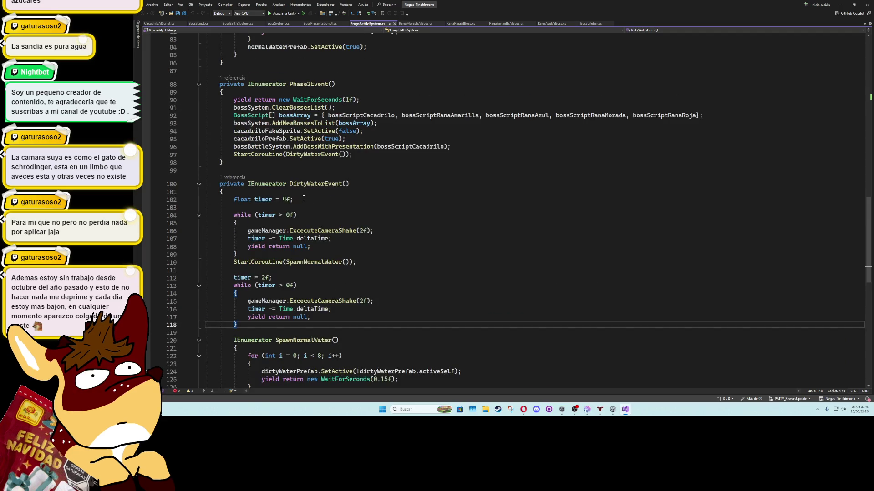
scroll(304, 199, "up", 11)
left_click(414, 101)
key("Delete")
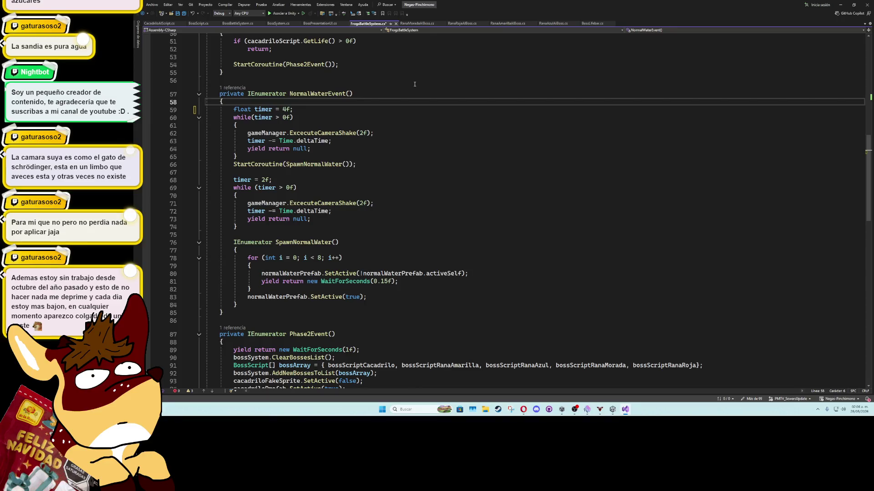
key("Return")
type("yield return new wait")
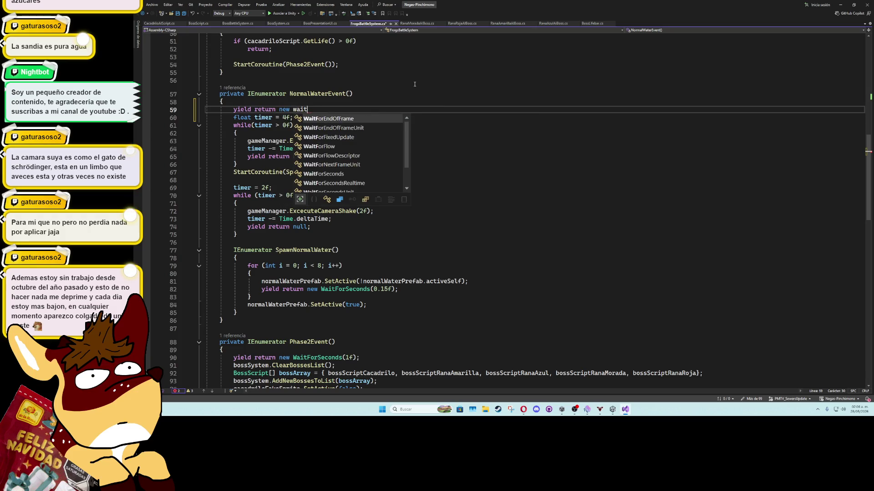
type("forse")
key("Tab")
type("();")
key("Left")
type("f")
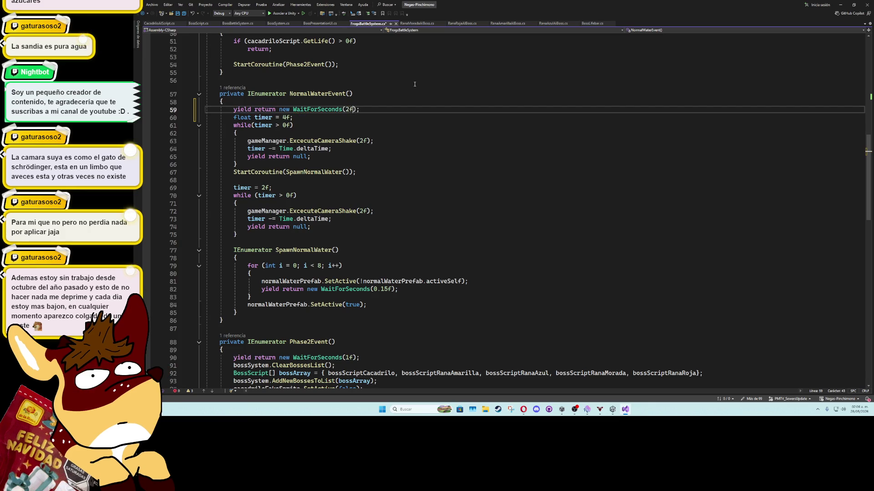
key("End")
key("Return")
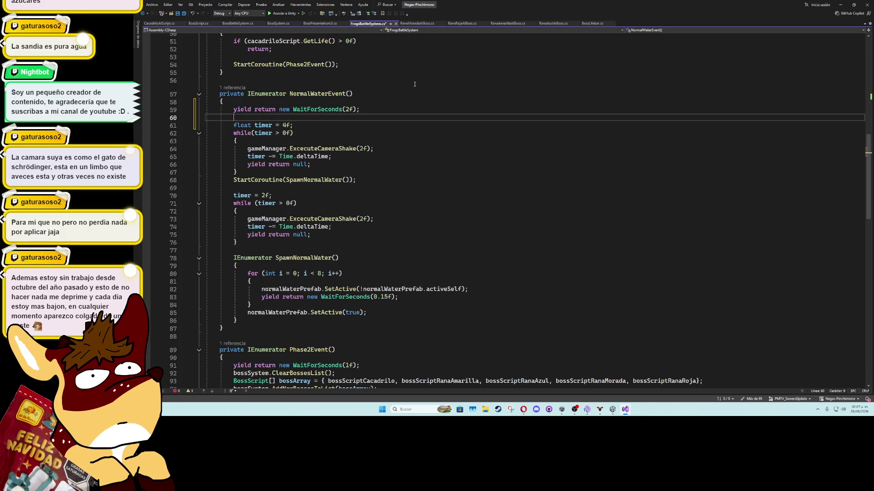
Step: Duplicate the 2-second wait line, leaving a blank line between the two waits
key("Up")
key("ctrl+c")
key("Down")
key("Down")
key("ctrl+v")
key("Up")
key("Up")
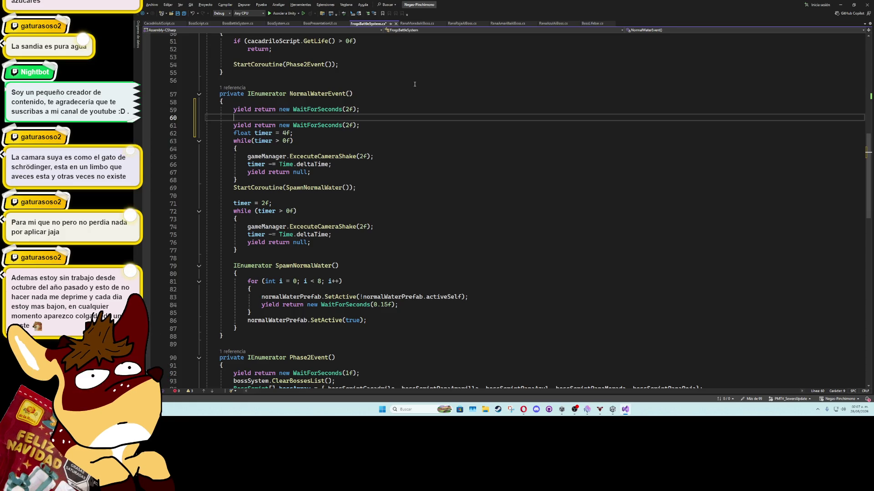
Step: Add an Ambient Objects header with a GameObject normalSplashEffectWater field below the boss script fields
scroll(522, 161, "up", 6)
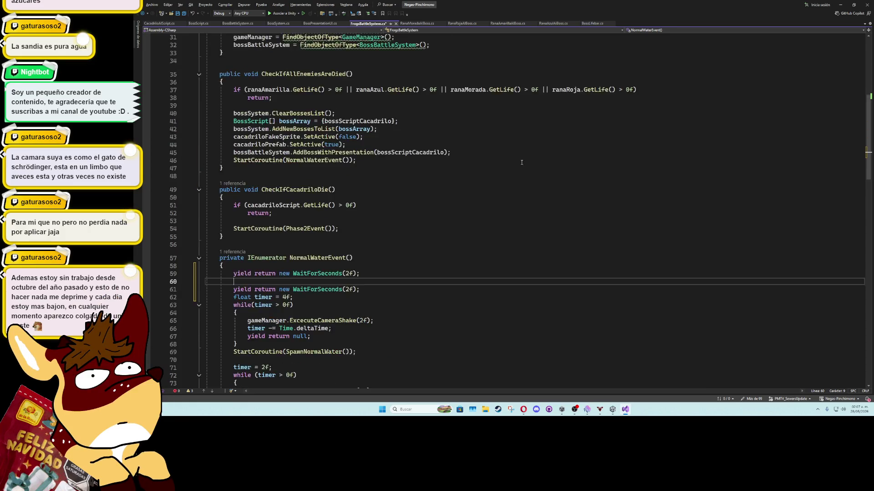
scroll(522, 161, "up", 10)
left_click(508, 202)
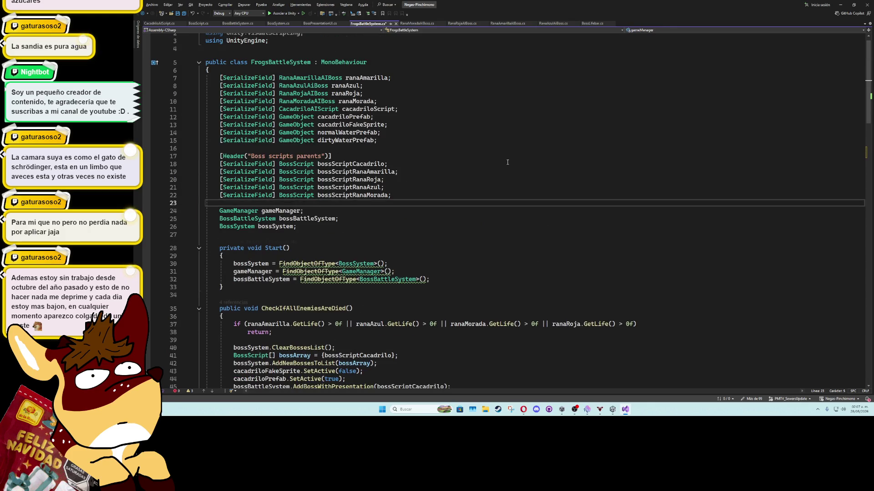
key("Return")
key("Return")
key("Up")
type("(\"")
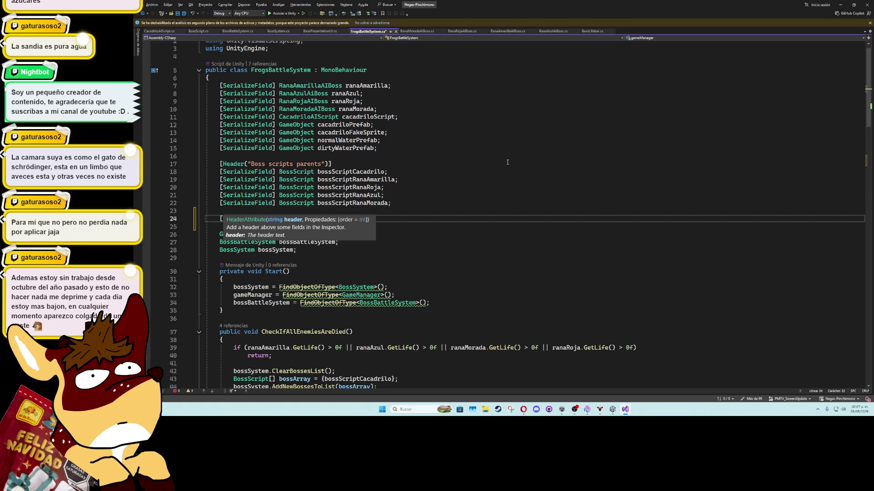
type("Sys")
type("ects")
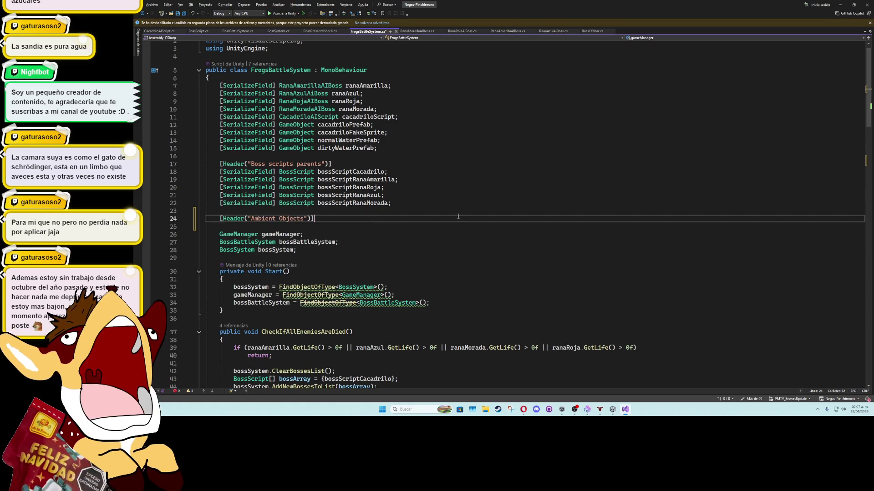
key("Return")
type("[Ser")
key("Tab")
type("ameObject ")
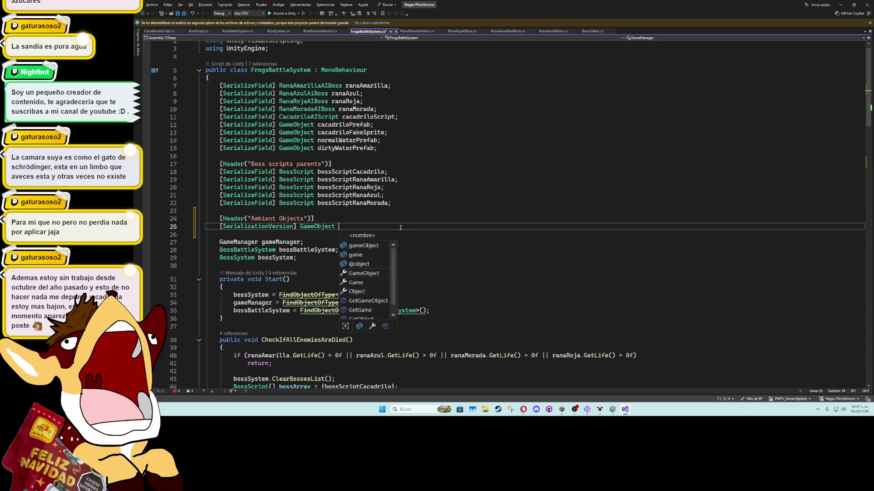
type("normalSplashEff")
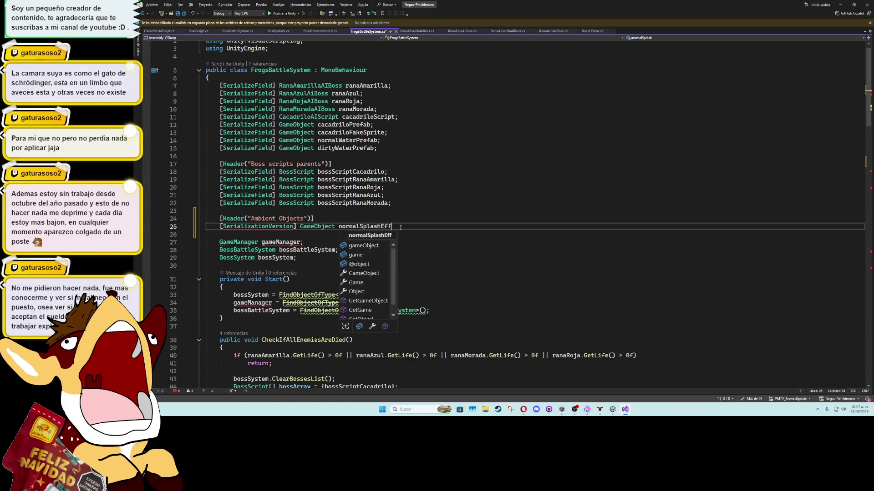
type("ectWater;")
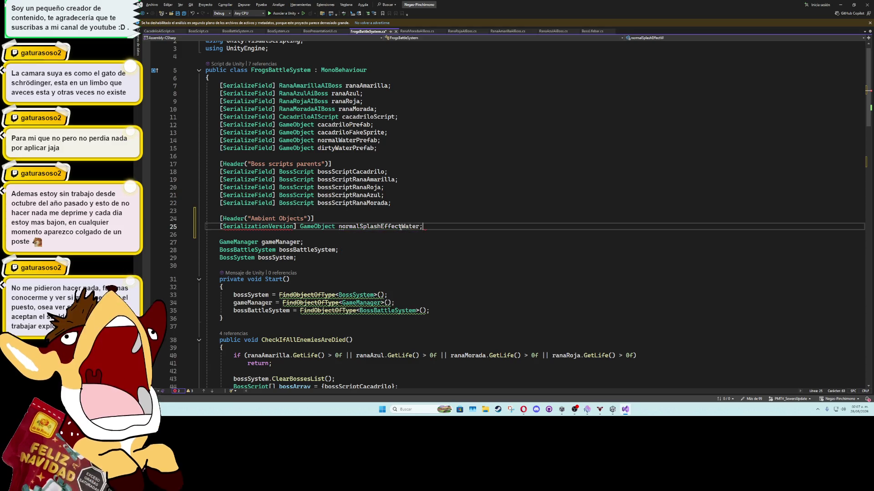
Step: Correct the new field's attribute to SerializeField
left_click_drag(421, 227, 285, 230)
left_click(285, 230)
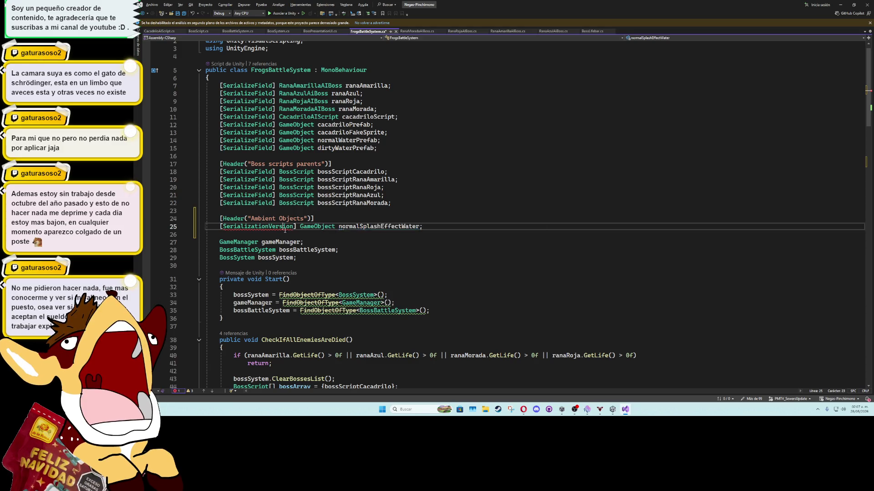
double_click(285, 227)
type("serial")
key("Down")
key("Down")
key("Down")
key("Tab")
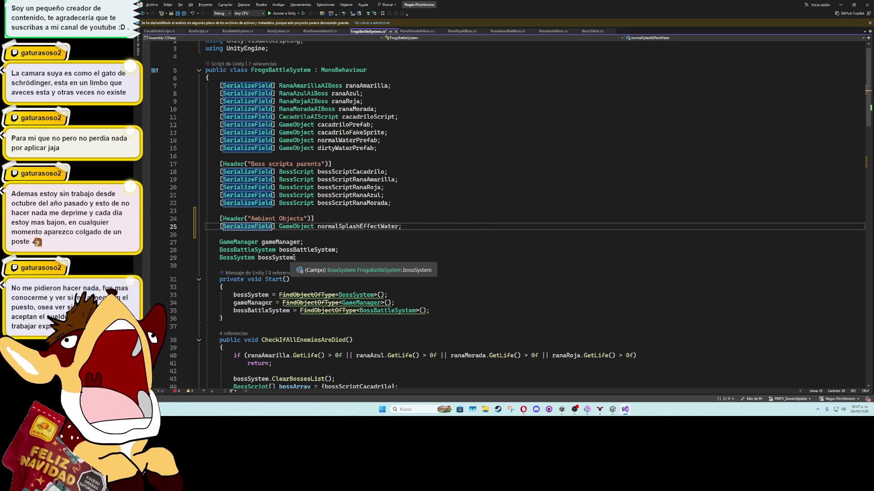
Step: Insert normalSplashEffectWater.SetActive(true) between the two waits
scroll(301, 234, "down", 16)
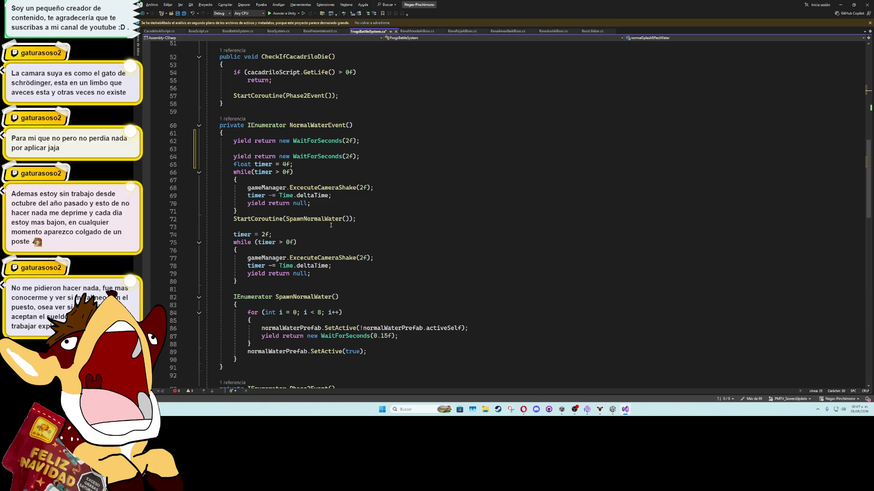
left_click(297, 151)
type("normalSplashEffectWater")
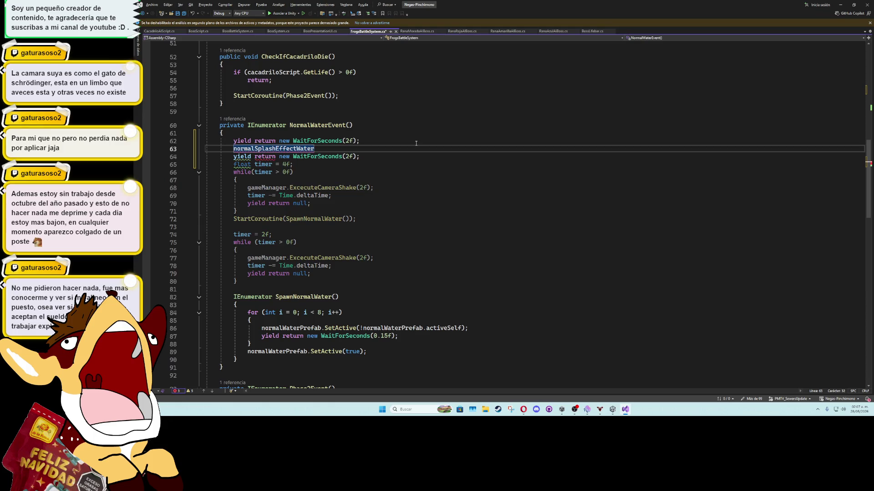
type(".SetActive()")
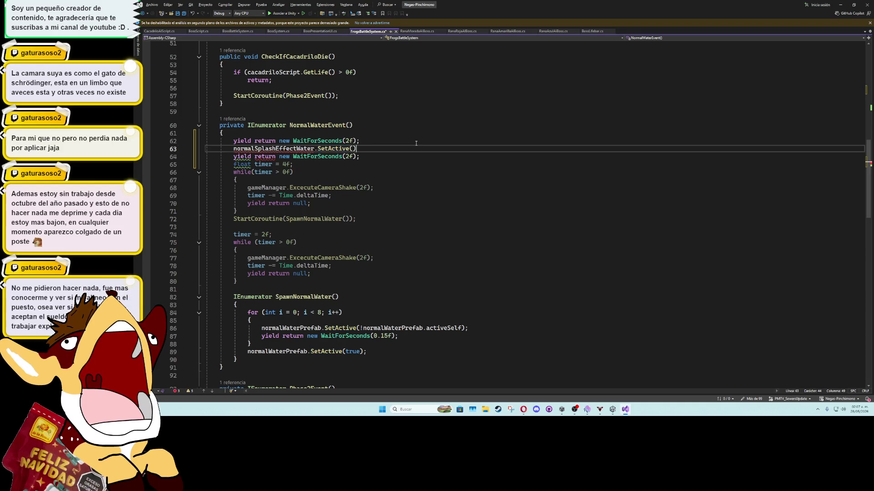
key("Left")
type("true")
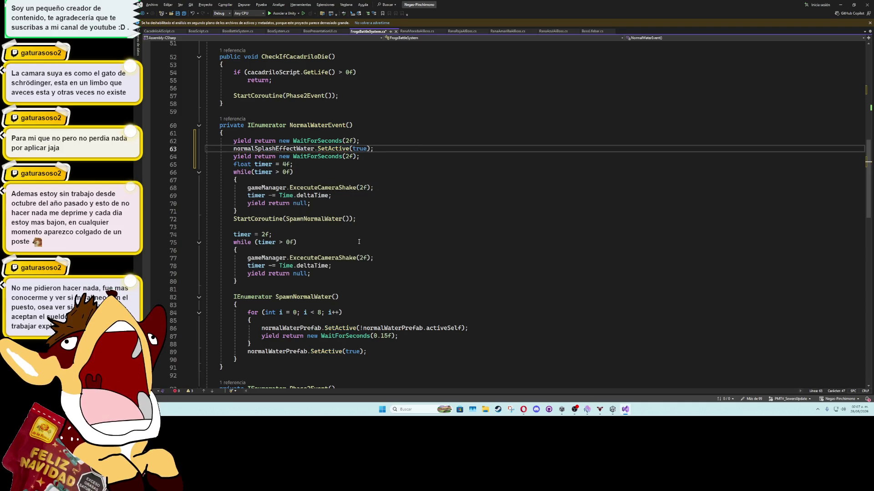
Step: Try an extra wait after the water activation, undo it, and save FrogsBattleSystem
scroll(355, 223, "down", 6)
scroll(368, 129, "up", 3)
scroll(376, 80, "down", 5)
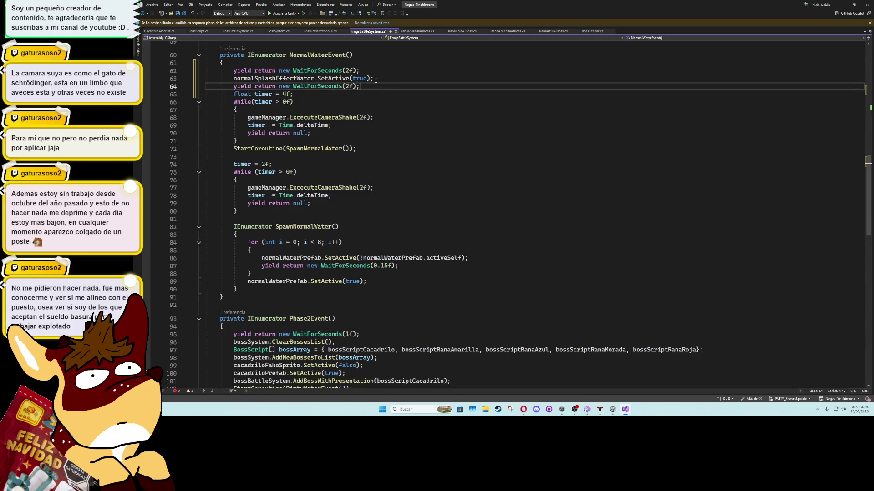
key("Down")
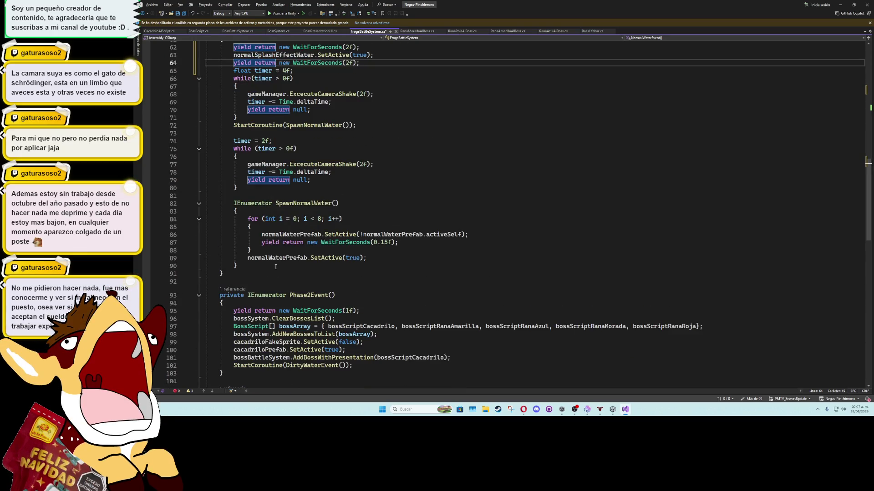
left_click(275, 266)
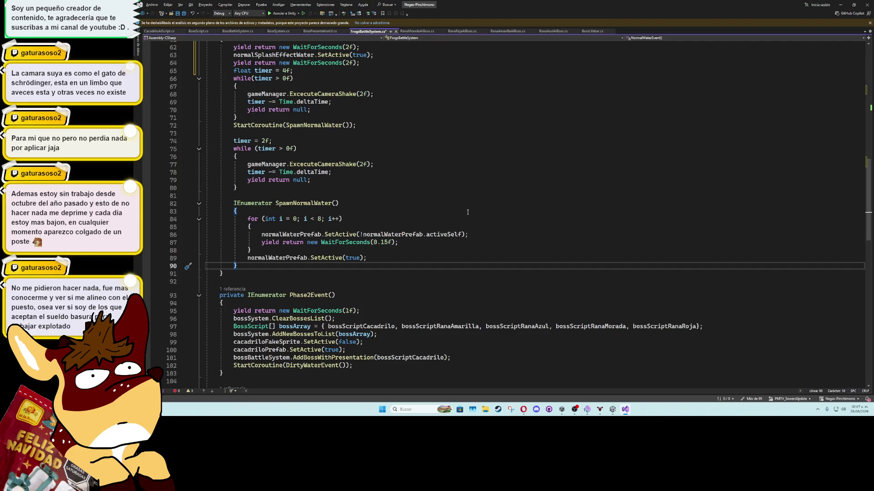
left_click(380, 257)
key("Return")
key("Return")
type("yield return new waitfors")
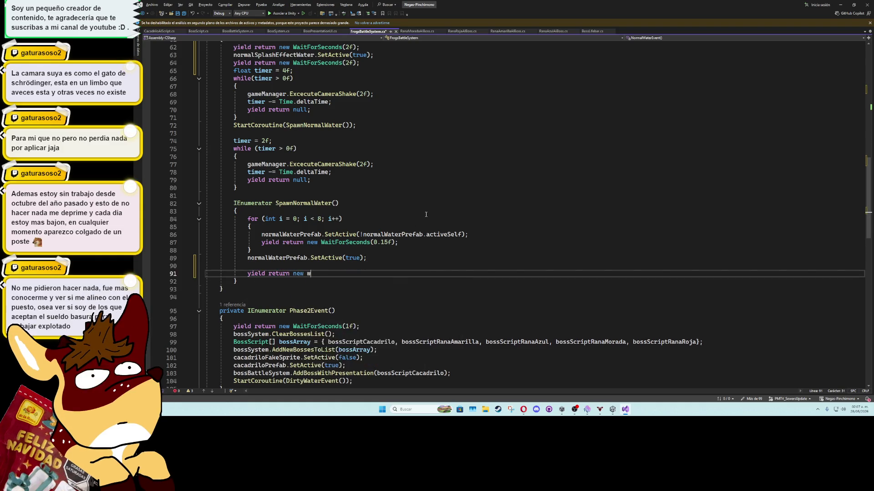
key("Tab")
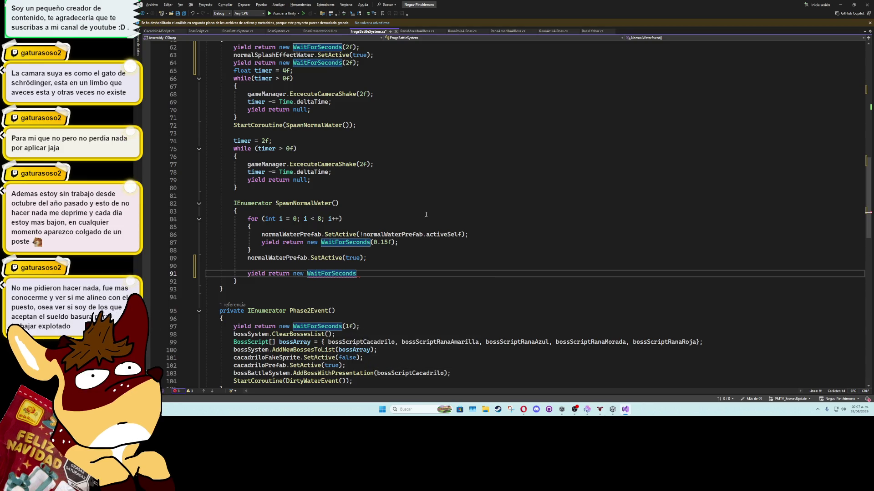
key("ctrl+z")
key("ctrl+z")
key("ctrl+z")
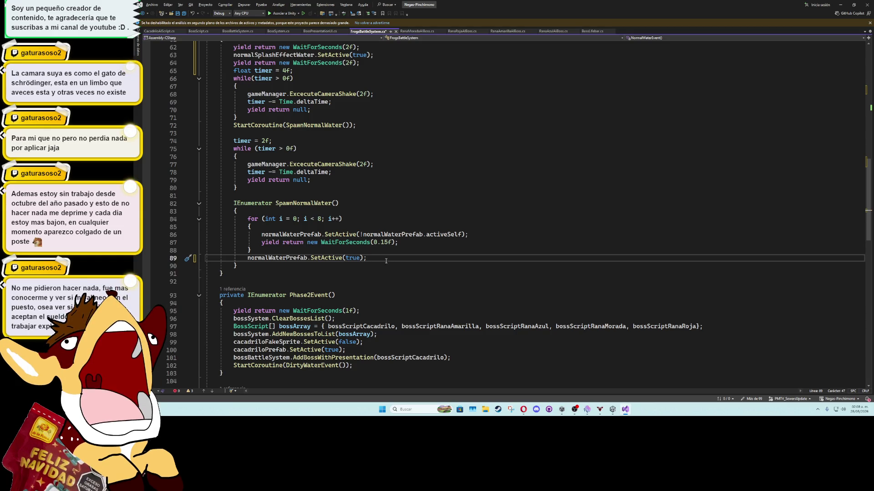
left_click(379, 268)
left_click(367, 189)
key("ctrl+s")
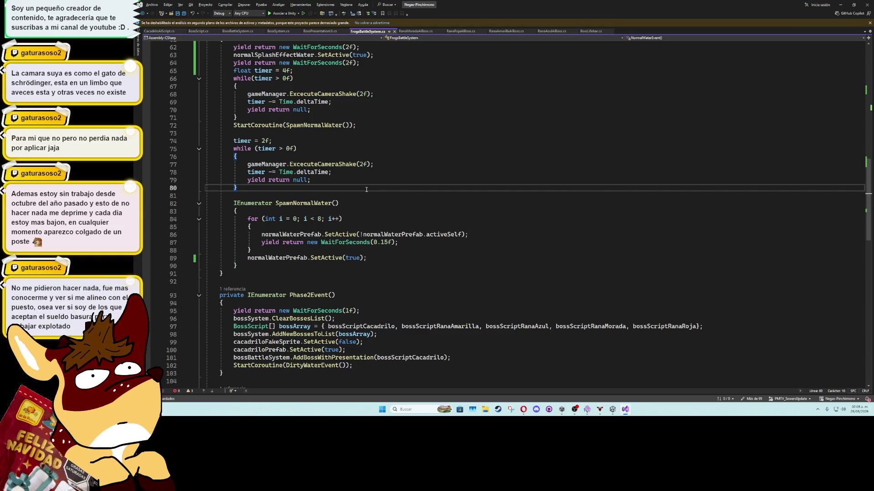
Step: Let Unity compile the scripts, then open CacadriloAIScript.cs back in Visual Studio
scroll(418, 246, "up", 8)
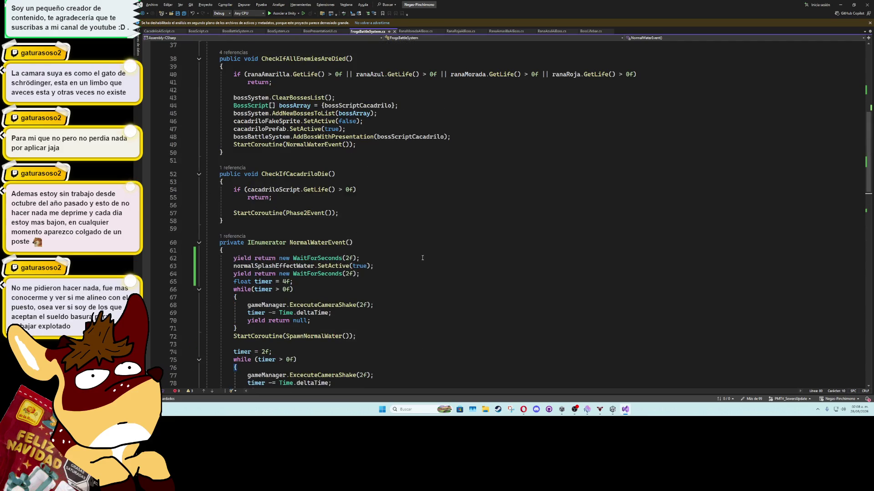
left_click(840, 5)
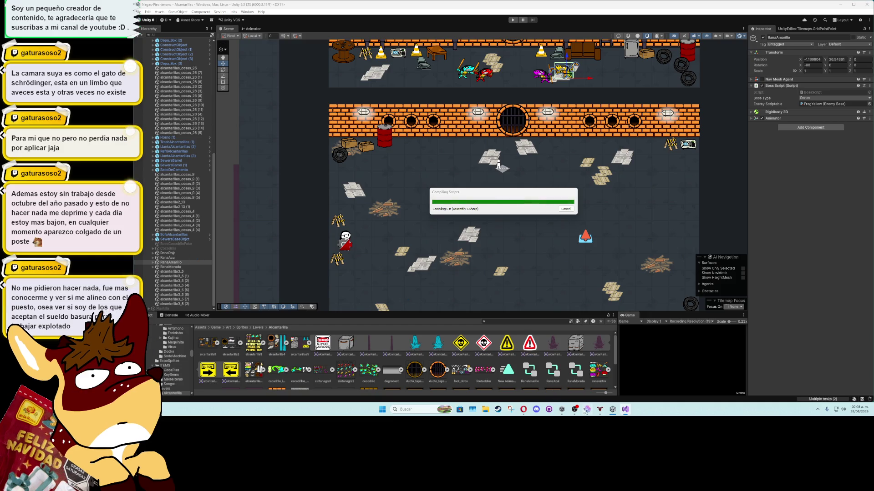
left_click(586, 409)
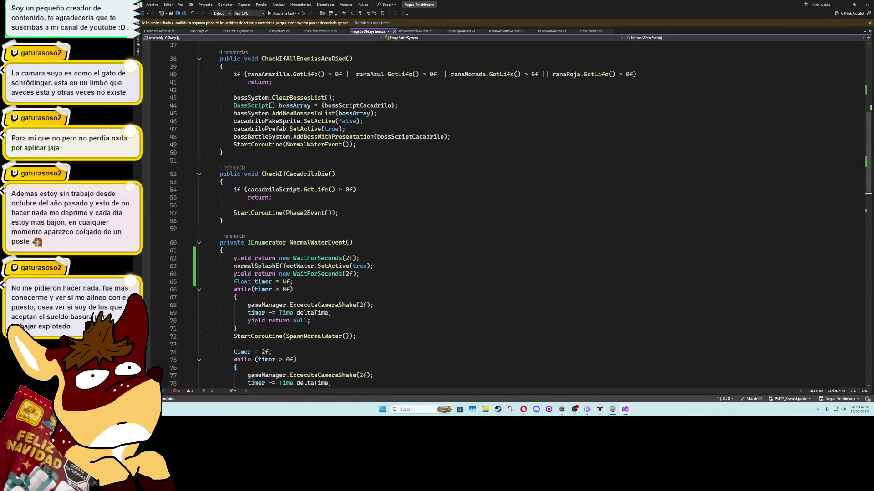
left_click(159, 31)
scroll(369, 238, "up", 15)
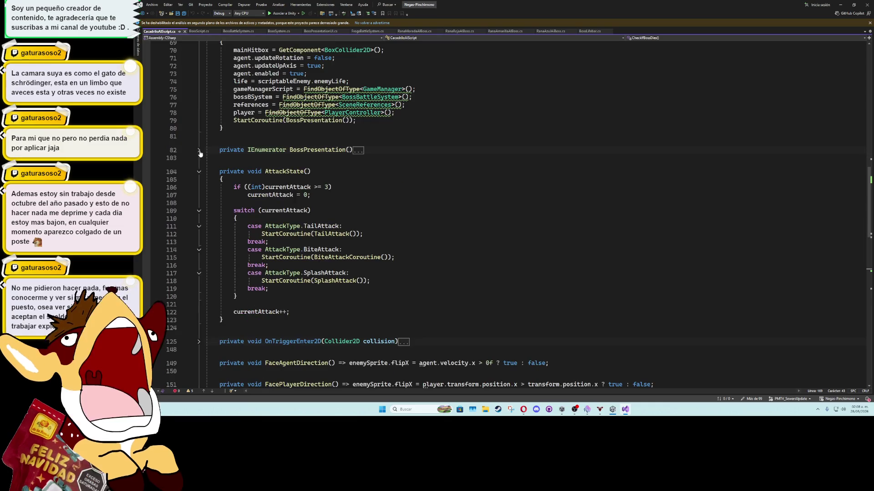
Step: Change BossPresentation's opening wait from 5f to 7f, delete its trailing 2f wait, and save
left_click(198, 149)
left_click(347, 173)
key("Delete")
type("7f);")
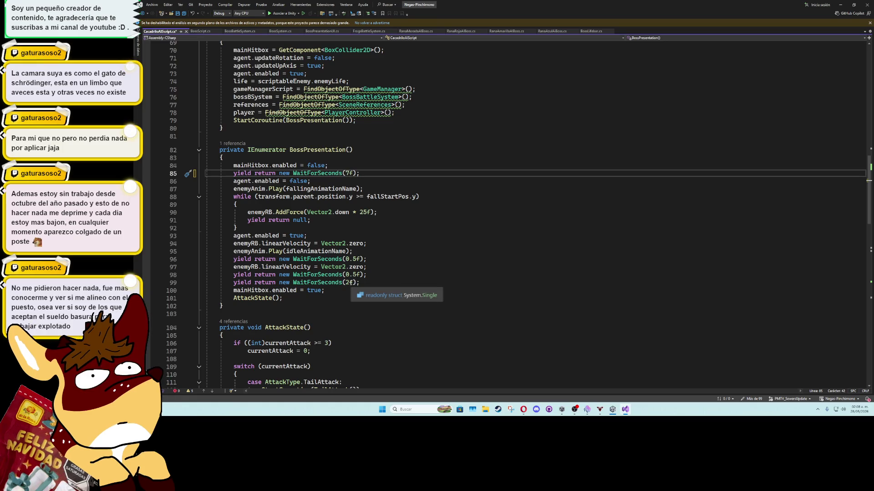
left_click(375, 283)
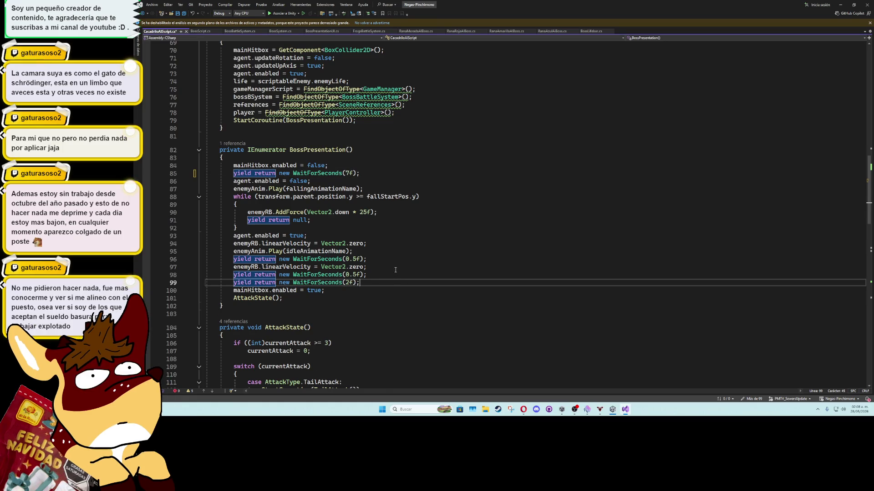
key("ctrl+x")
left_click(386, 228)
key("ctrl+s")
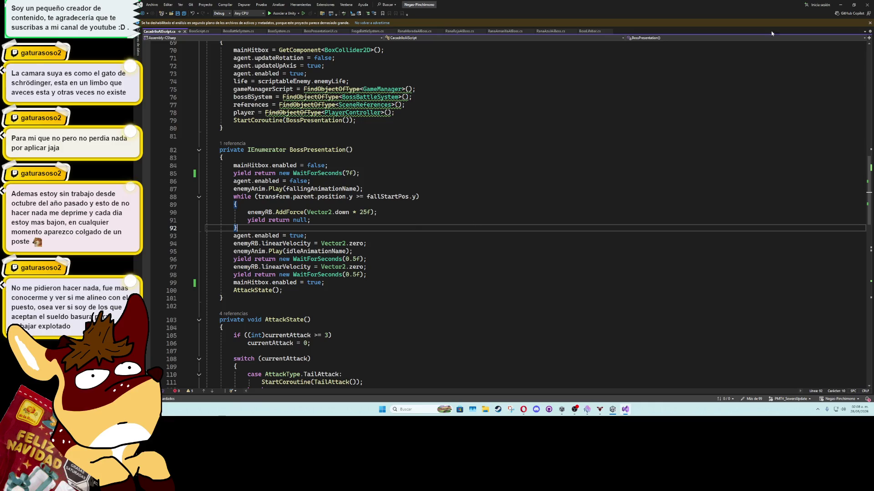
key("alt+Tab")
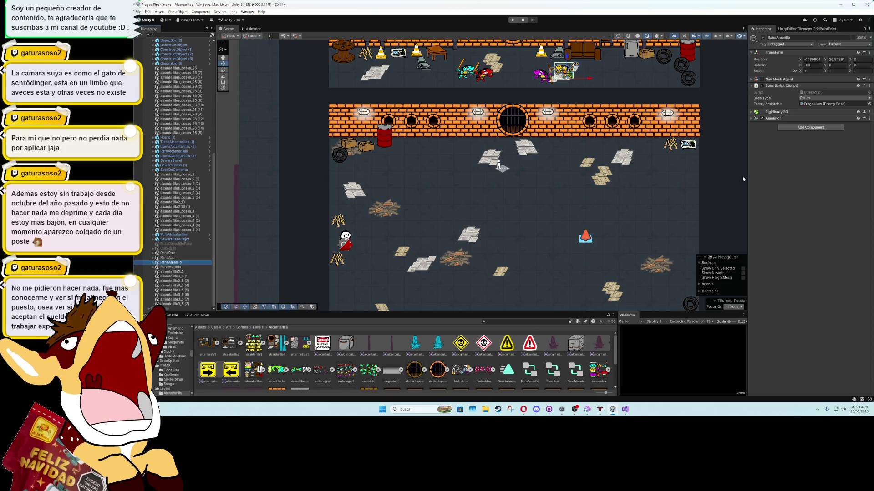
Step: Inspect BossRana under RanaAmarillo, collapsing its AI Boss and Box Collider 2D components, then return to Visual Studio
left_click(153, 263)
left_click(173, 267)
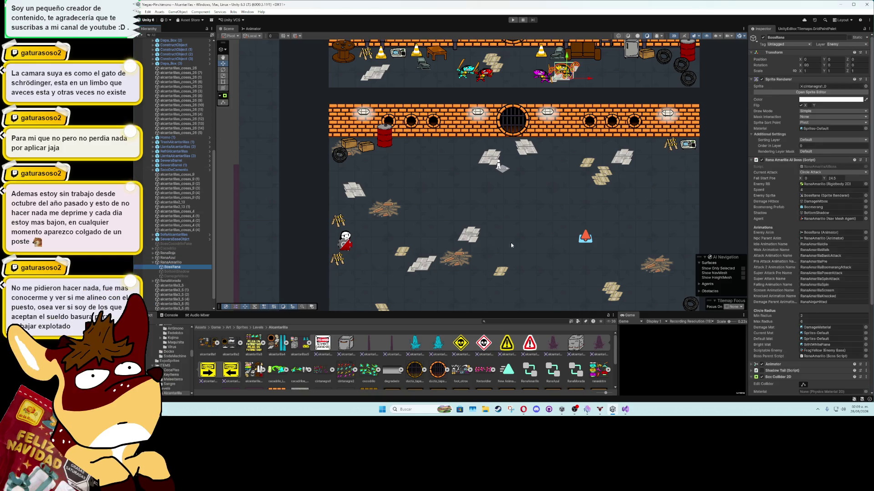
left_click(750, 160)
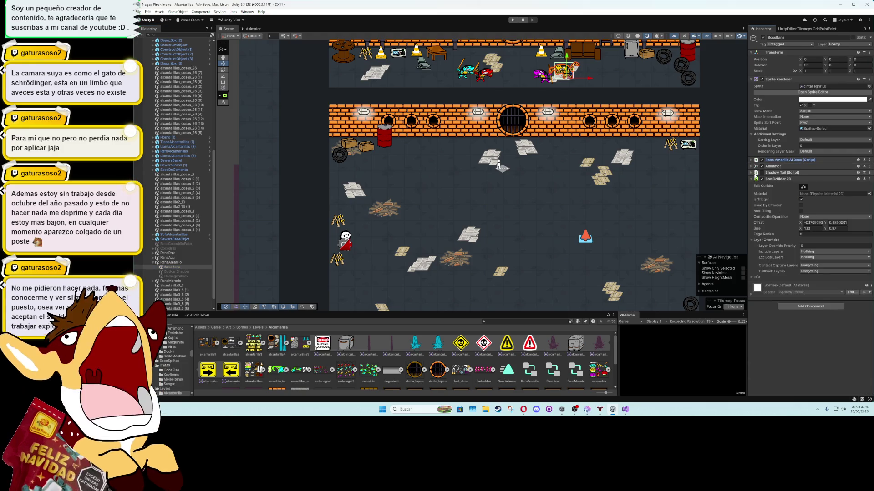
left_click(753, 180)
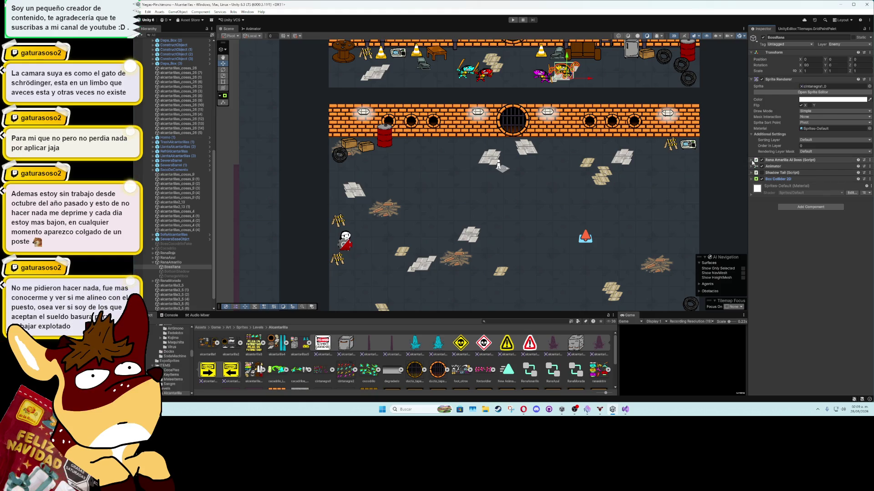
scroll(499, 151, "down", 2)
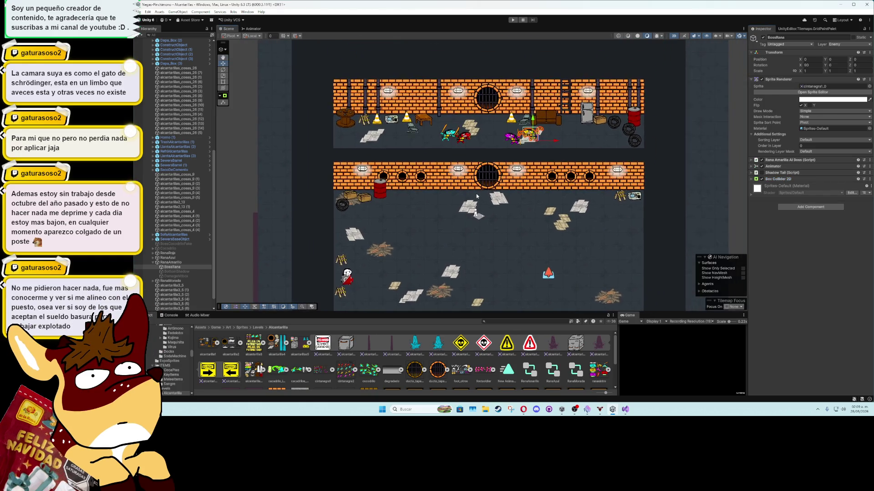
scroll(476, 193, "up", 2)
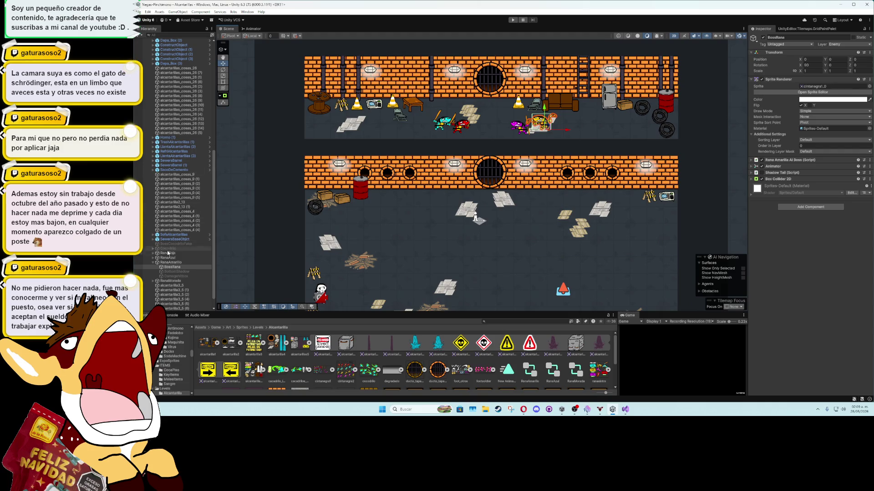
left_click(153, 263)
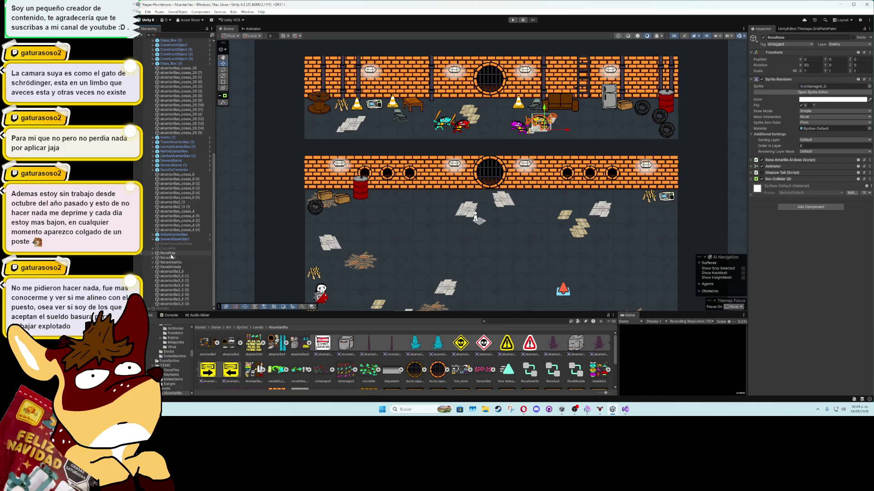
left_click(626, 410)
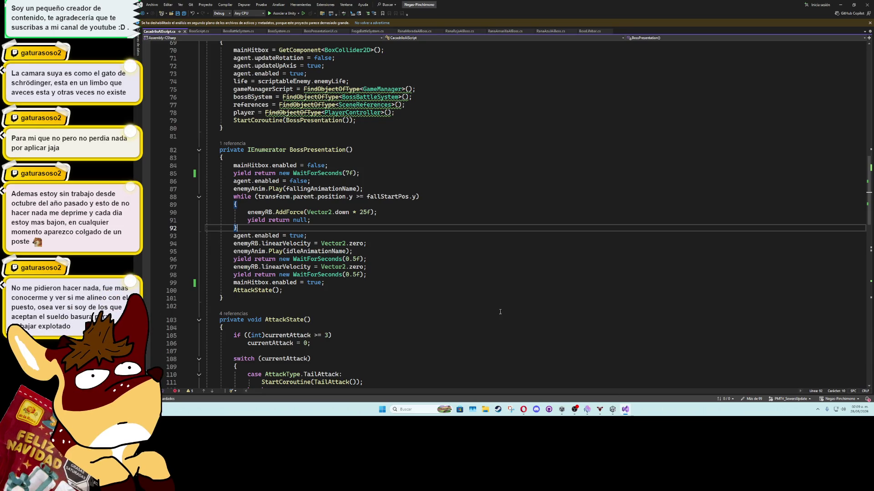
Step: Review the 0.5-second wait on line 96, then minimize Visual Studio
left_click(406, 257)
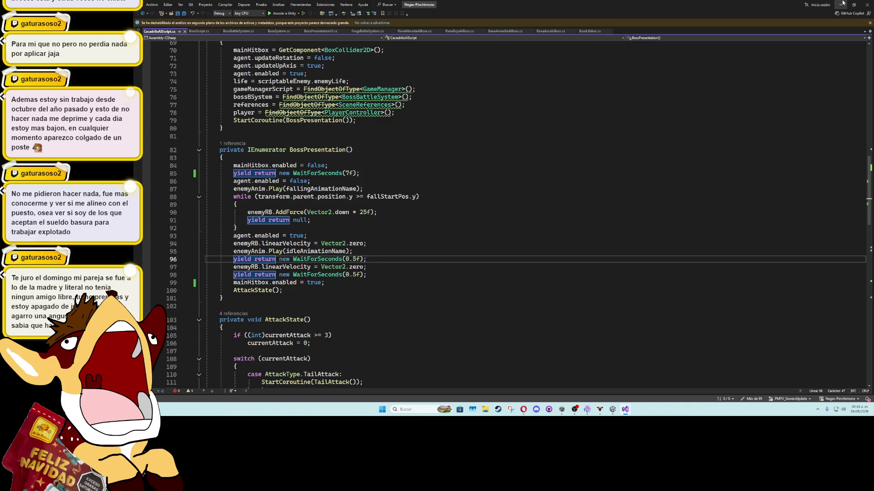
left_click(843, 3)
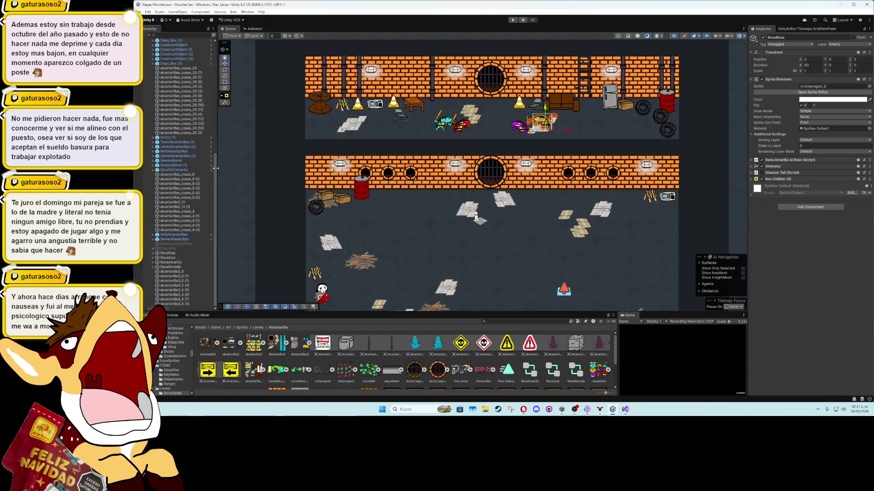
Step: Drag WaterSplashNormal into SewersBossRoom's Normal Splash Effect field, then enlarge the Game view
scroll(210, 98, "up", 10)
scroll(204, 206, "down", 10)
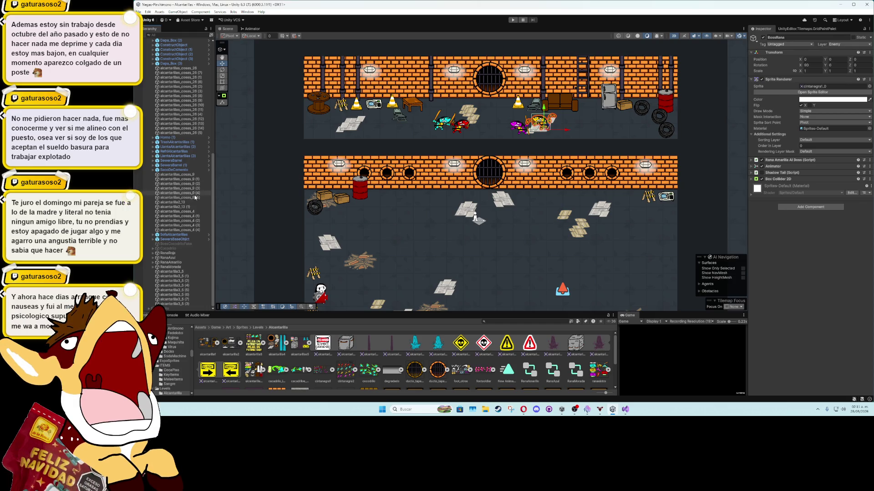
scroll(193, 199, "up", 10)
left_click(180, 91)
scroll(177, 191, "down", 15)
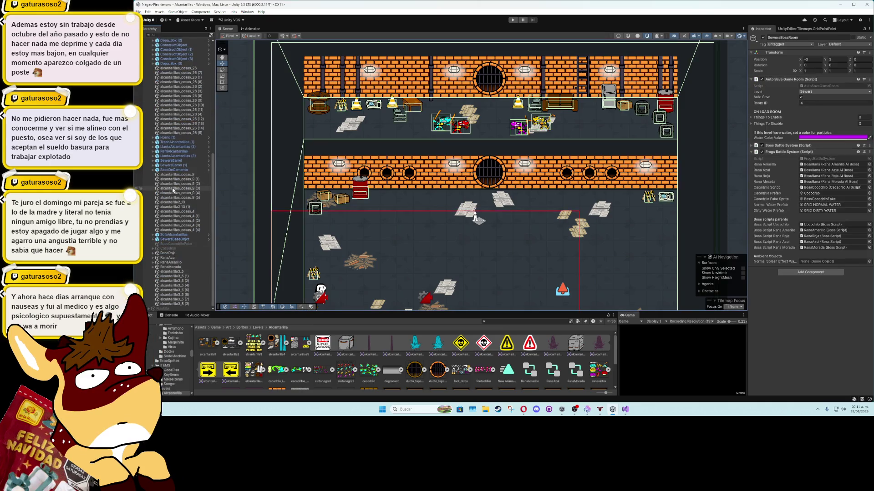
scroll(182, 227, "up", 15)
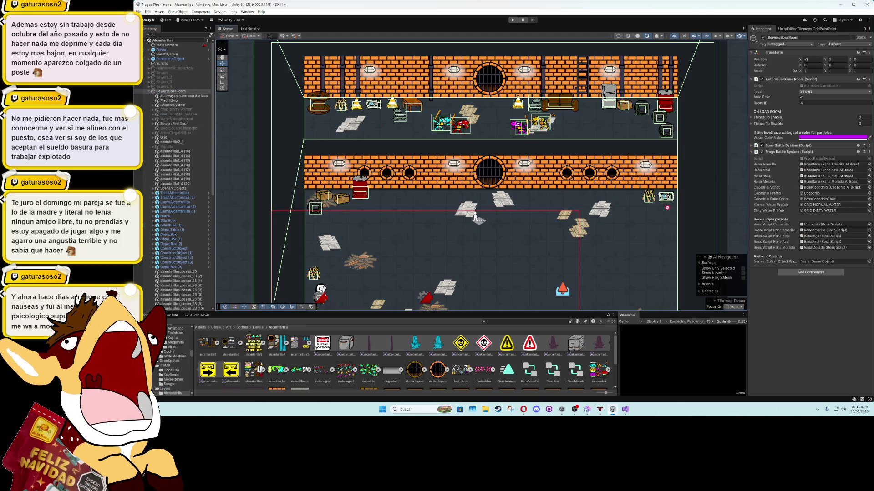
left_click_drag(834, 265, 832, 264)
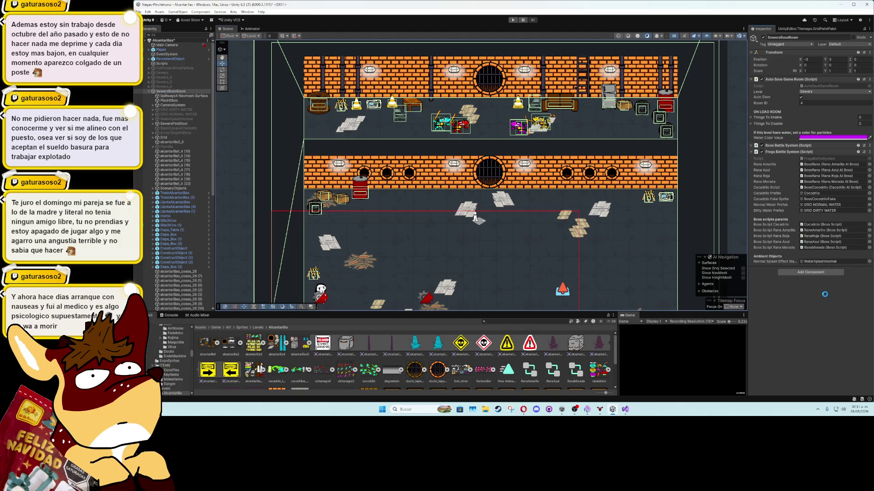
double_click(630, 316)
Step: Enter Play mode and attack the crocodile boss with repeated X punches and dashes
key("ctrl+p")
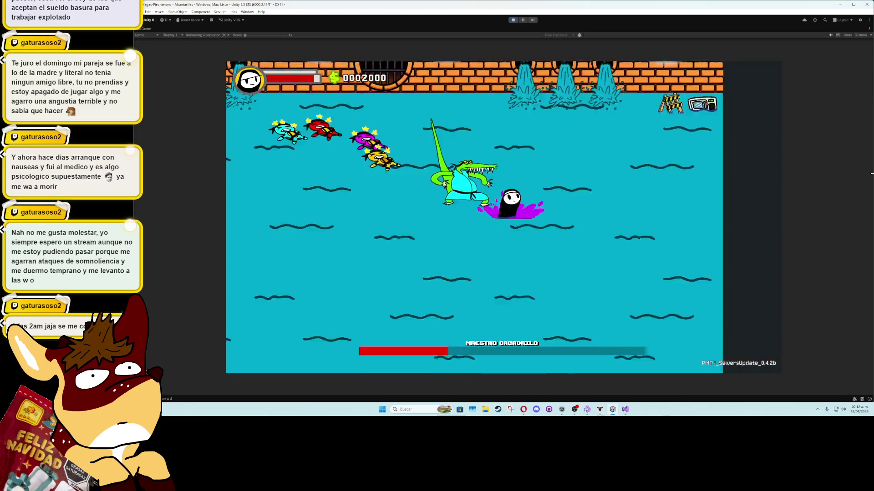
key("Left")
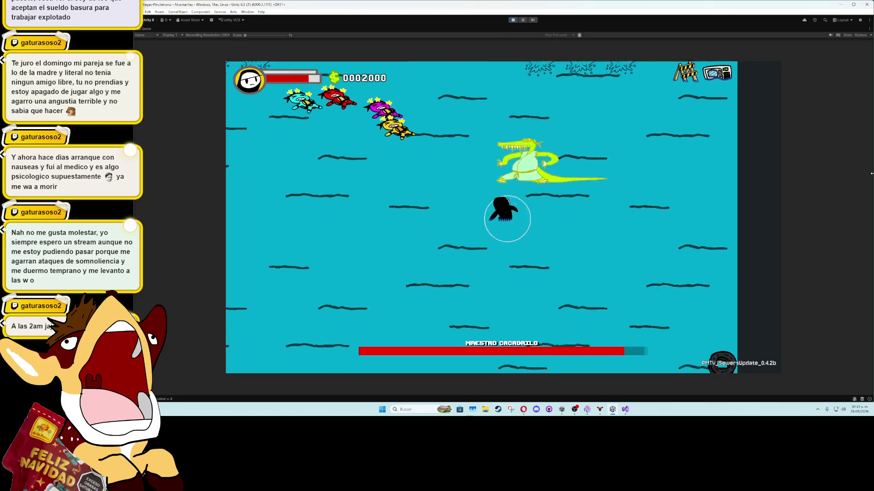
key("x")
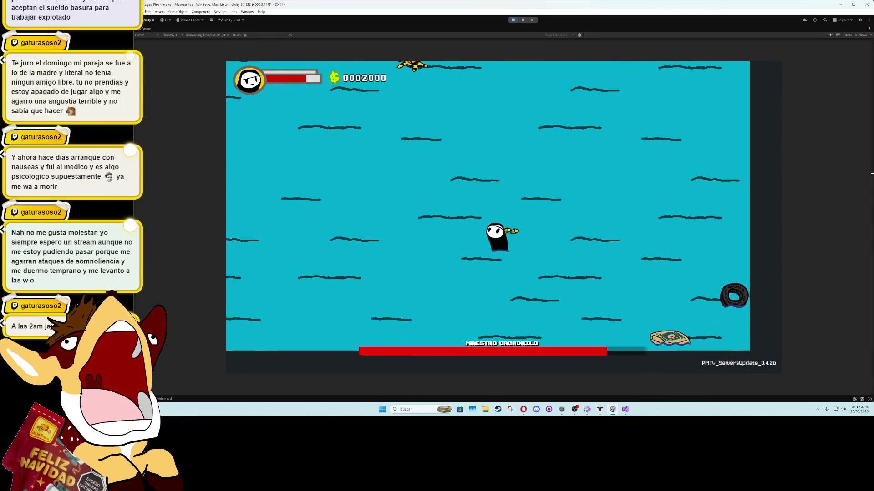
key("x")
key("x")
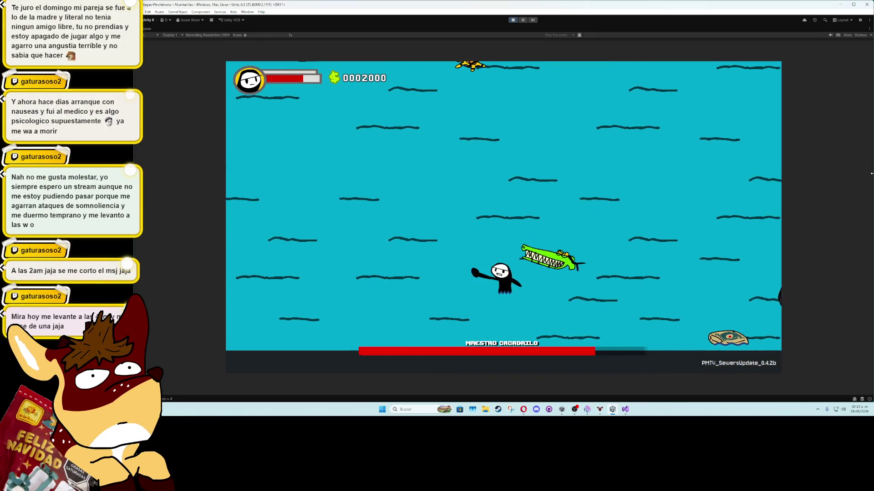
key("x")
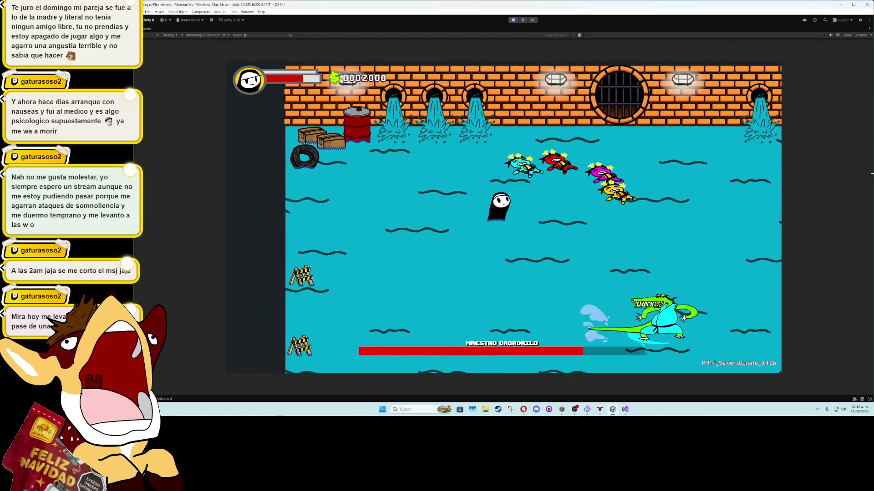
key("x")
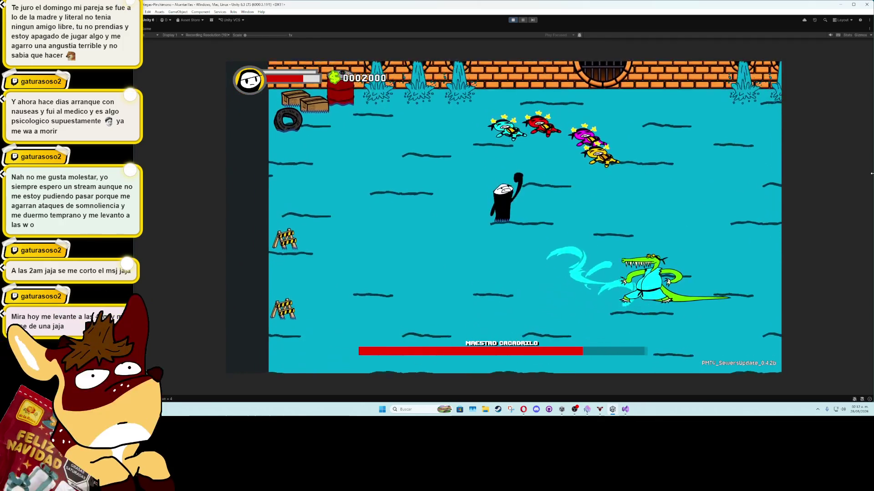
key("x")
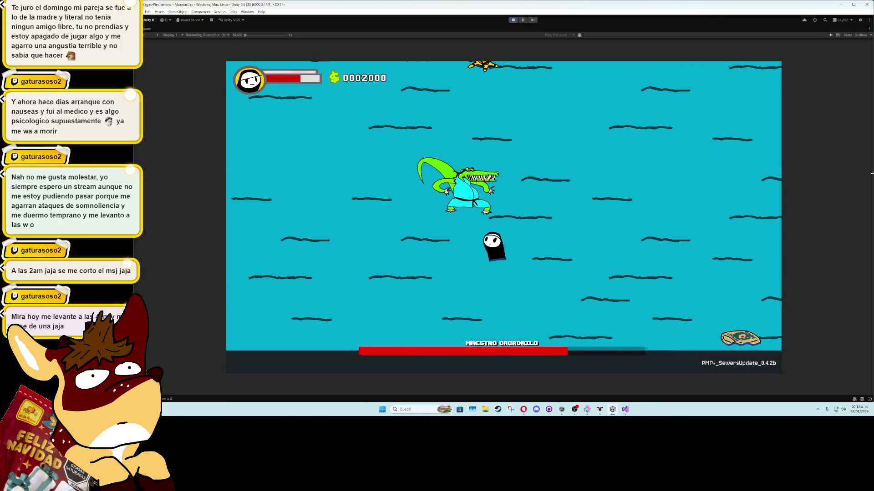
key("x")
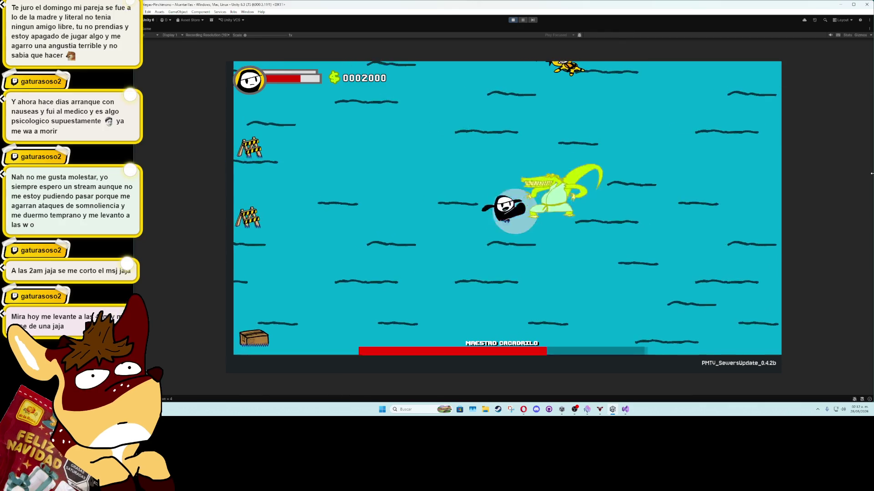
Step: Keep moving and hitting with the arrow keys until the frog bosses' life bars appear, then stop Play mode
key("Right")
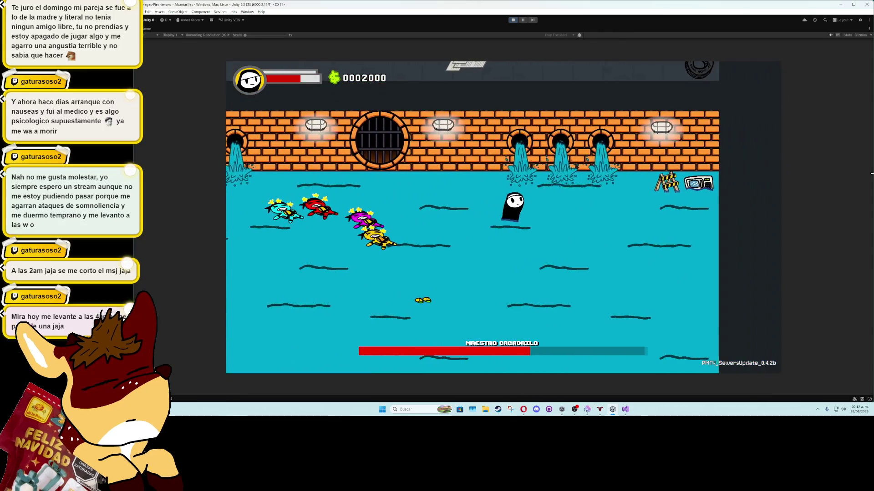
key("Left")
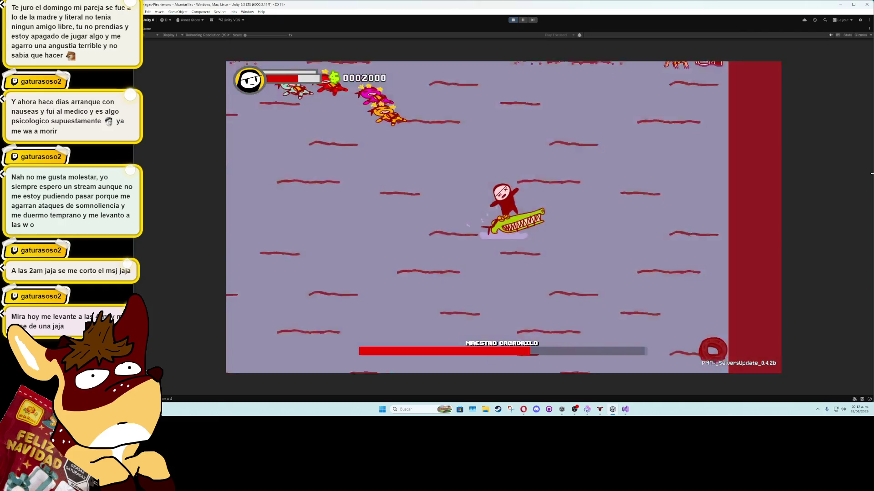
key("Up")
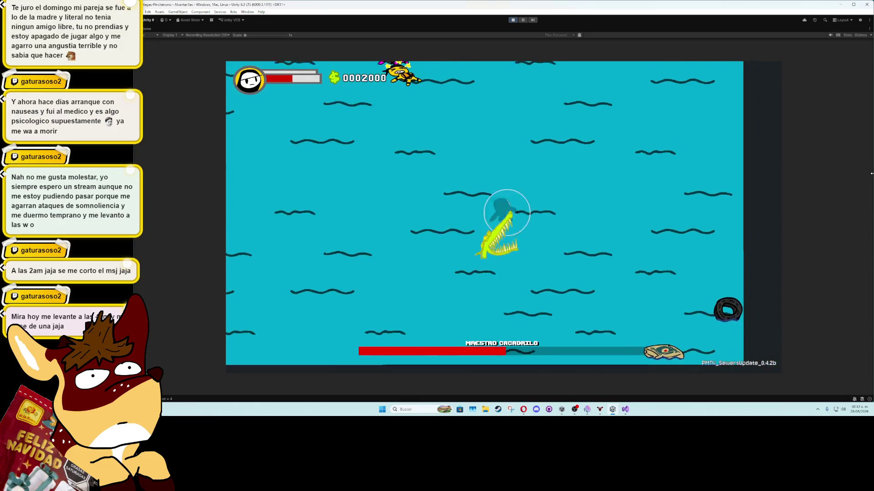
key("Up")
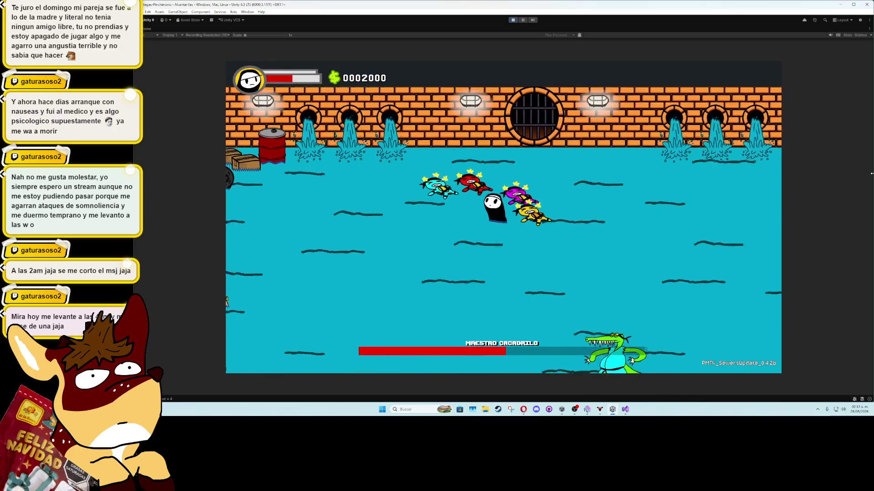
key("Down")
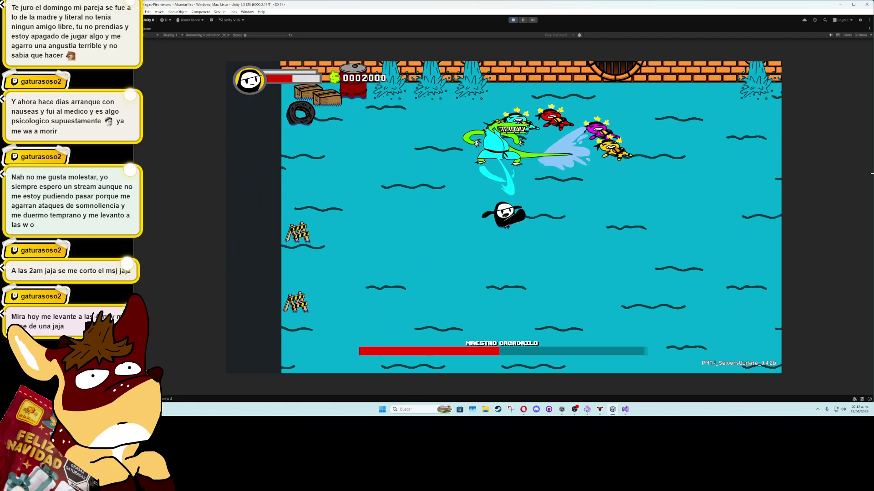
key("Up")
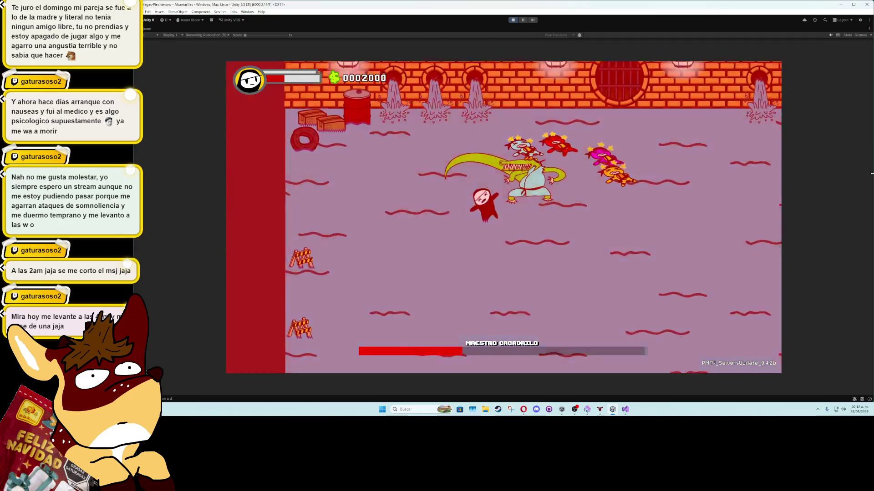
key("Down")
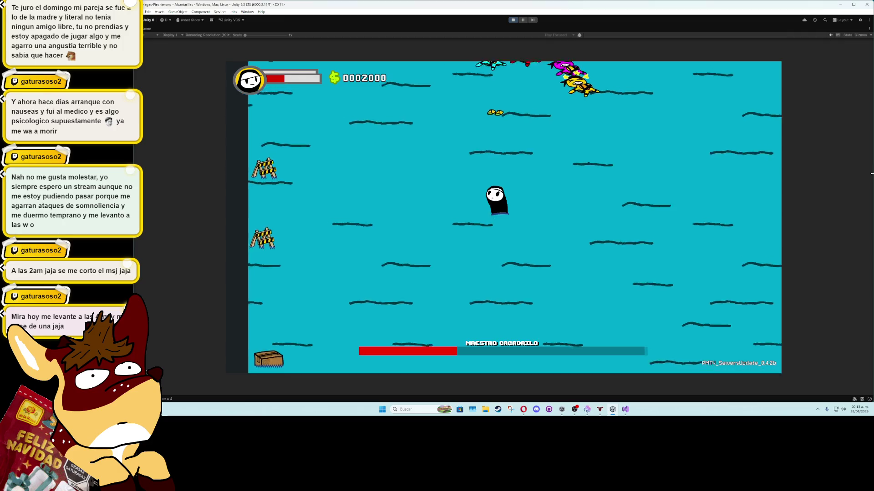
key("Up")
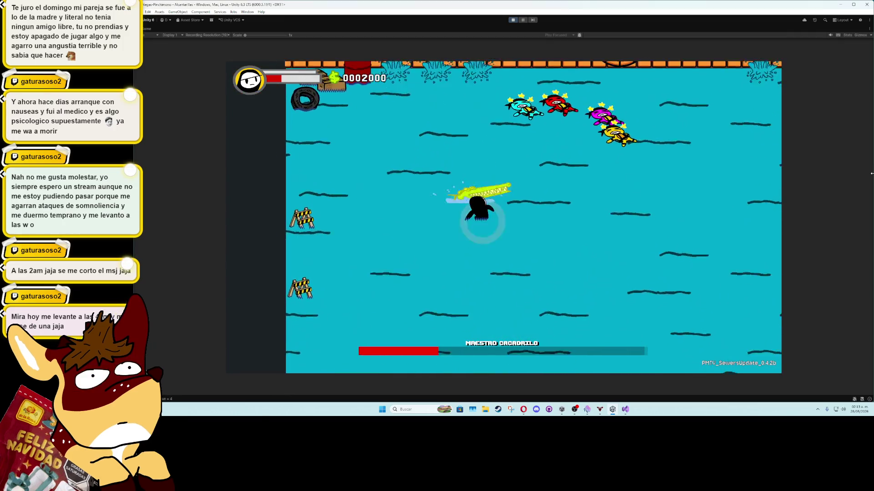
key("Right")
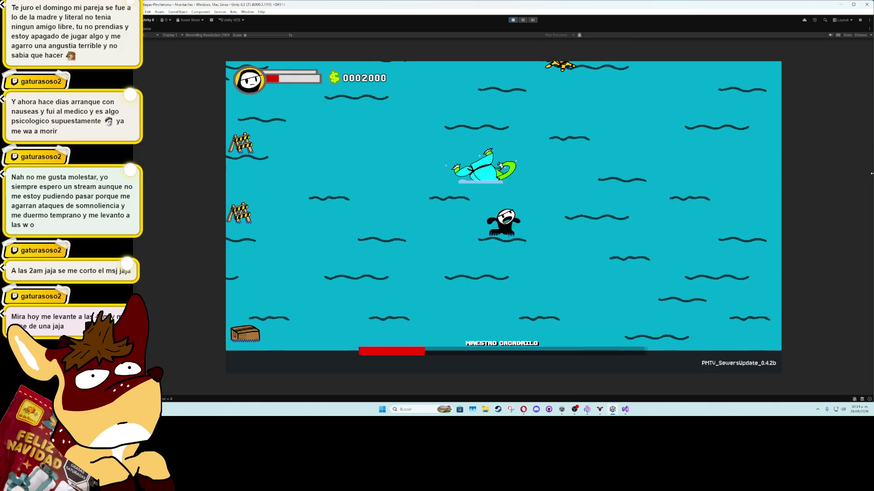
key("Left")
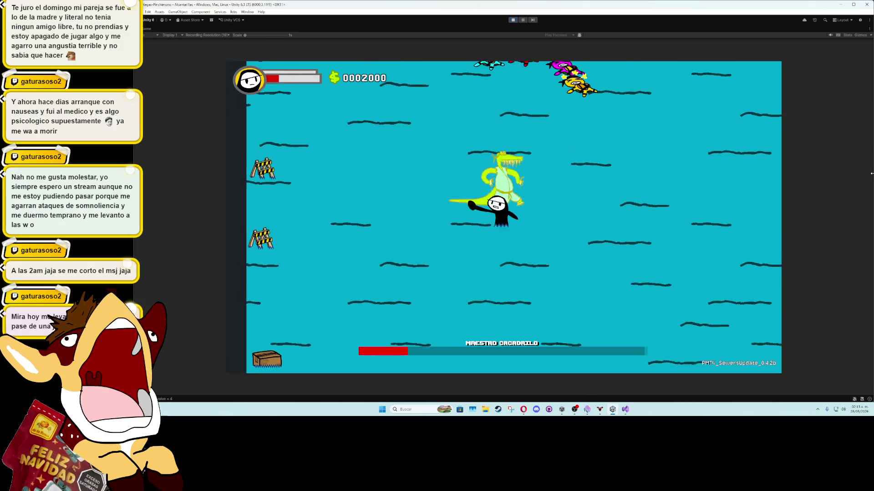
key("Up")
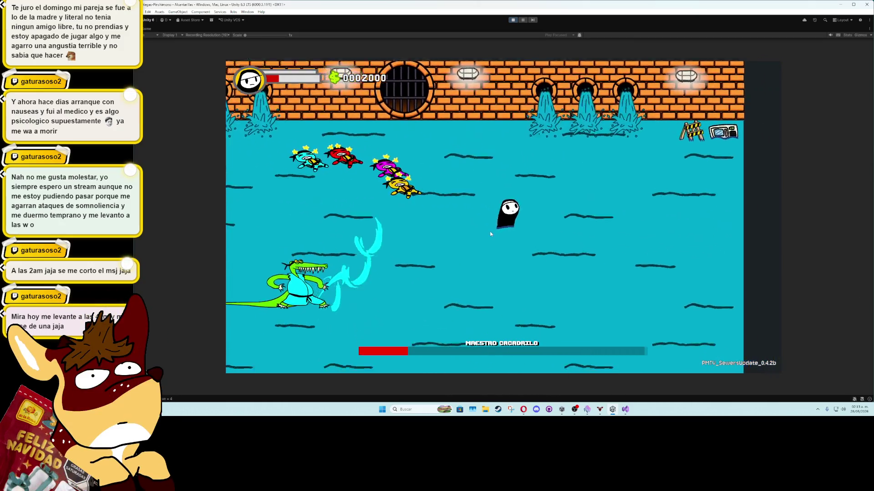
key("Down")
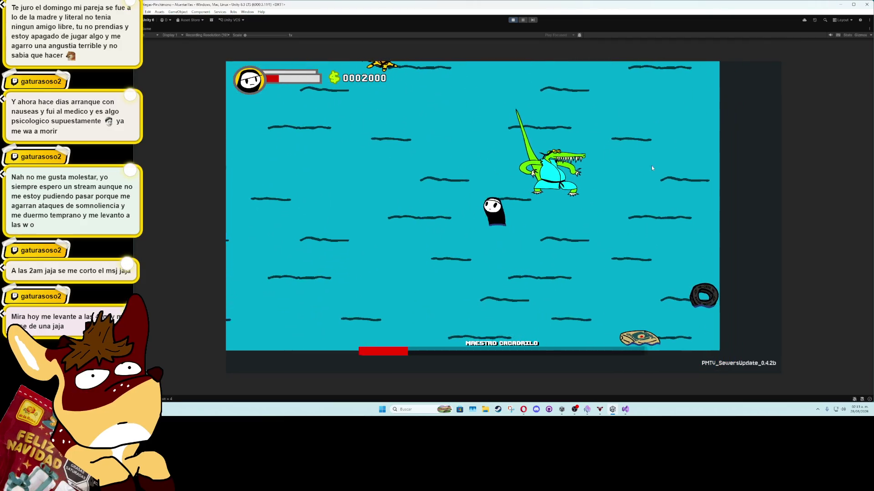
key("Up")
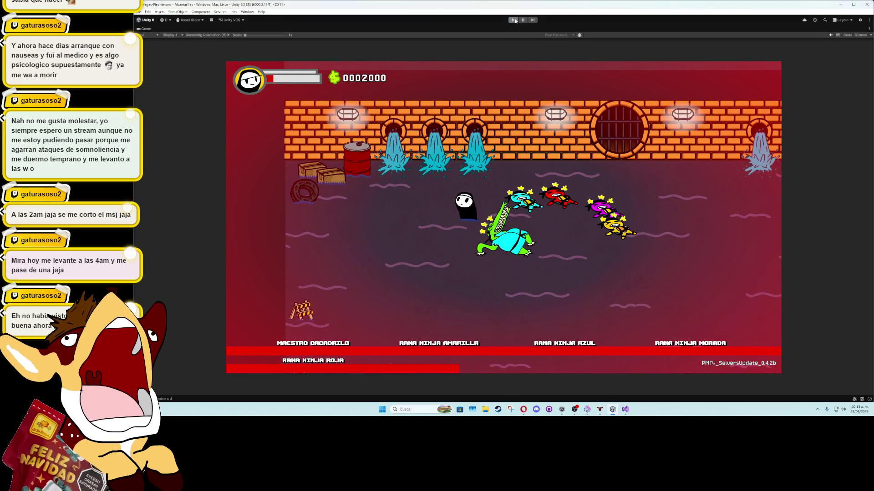
left_click(514, 20)
Step: Lower the system volume
key("XF86AudioLowerVolume")
key("XF86AudioLowerVolume")
key("XF86AudioLowerVolume")
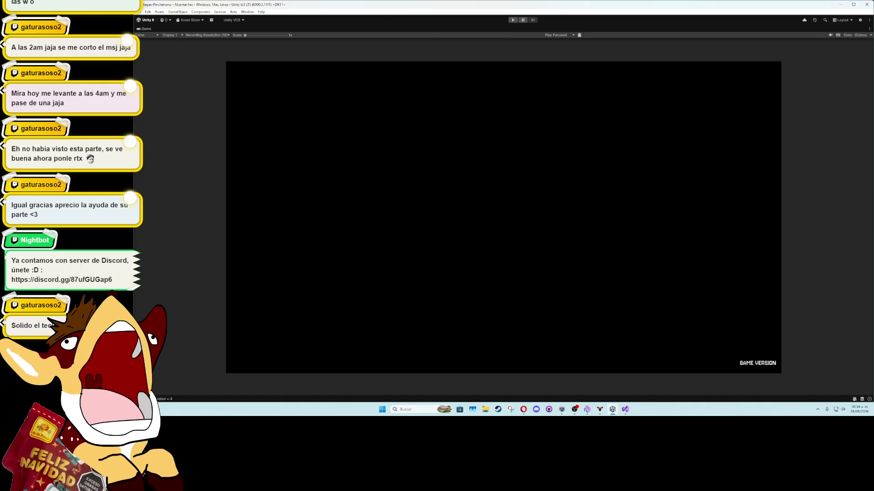
Step: Glance at the boss presentation coroutine in Visual Studio, then restore Unity's un-maximized editor layout
left_click(625, 409)
scroll(398, 241, "down", 10)
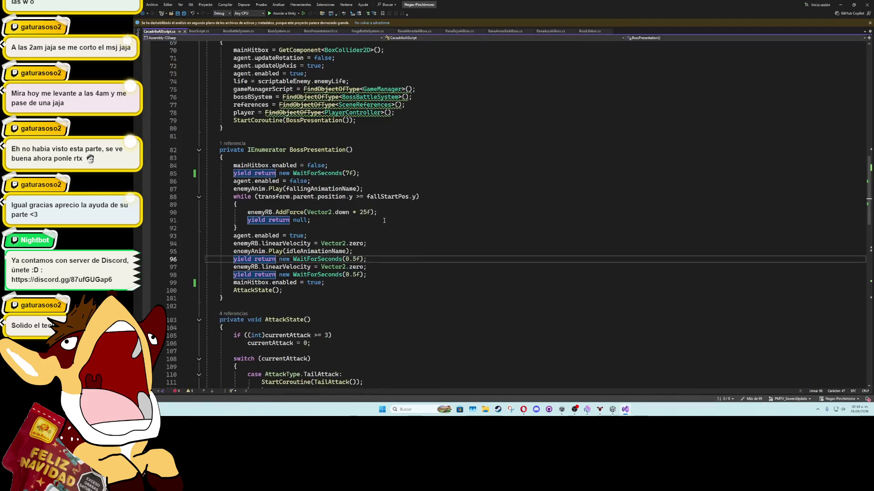
left_click(612, 409)
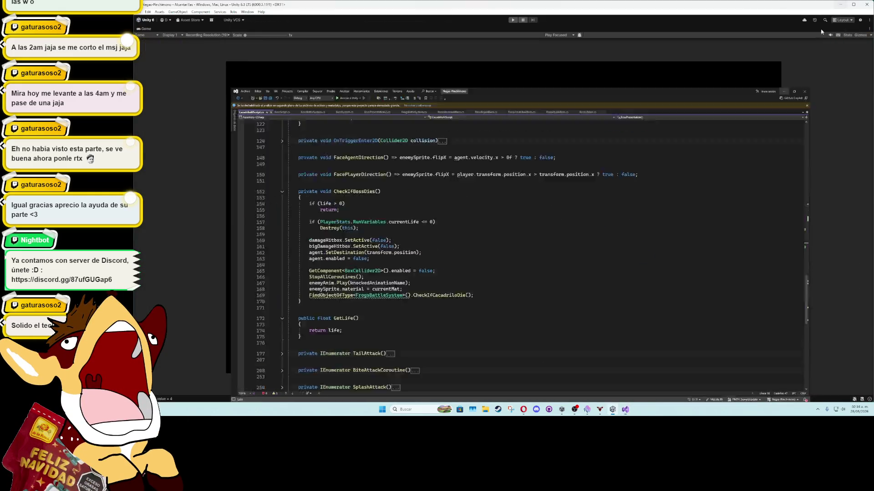
double_click(149, 29)
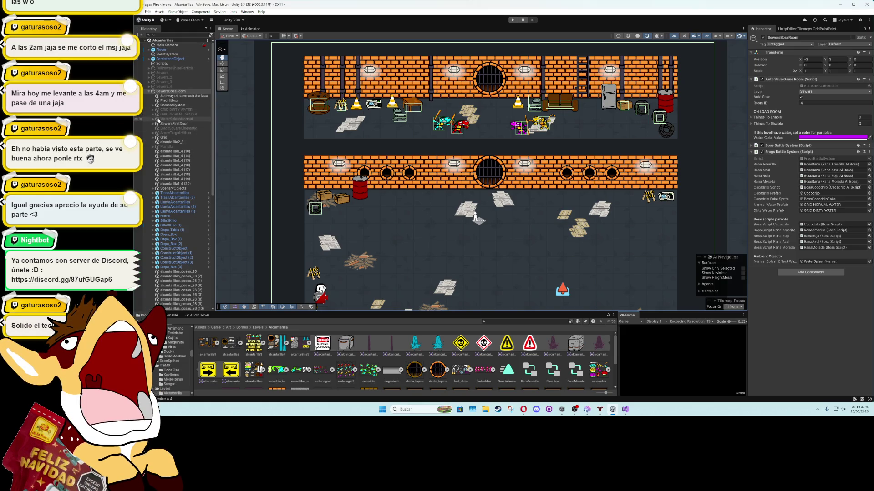
Step: Duplicate WaterSplashNormal and place the copy under GRID DIRTY WATER
left_click(163, 120)
key("ctrl+d")
left_click_drag(172, 126, 154, 111)
left_click(153, 111)
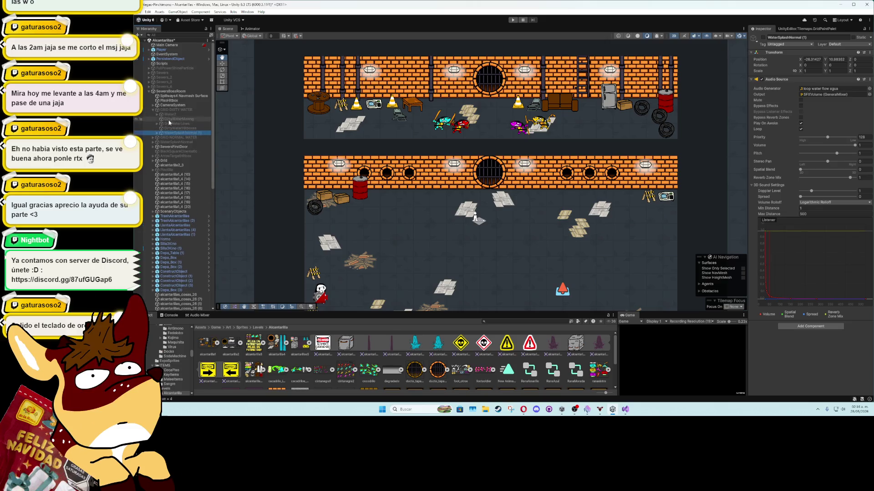
Step: Enable GRID DIRTY WATER and the WaterSplashNormal (1) copy, then frame the copy in the scene
left_click(763, 37)
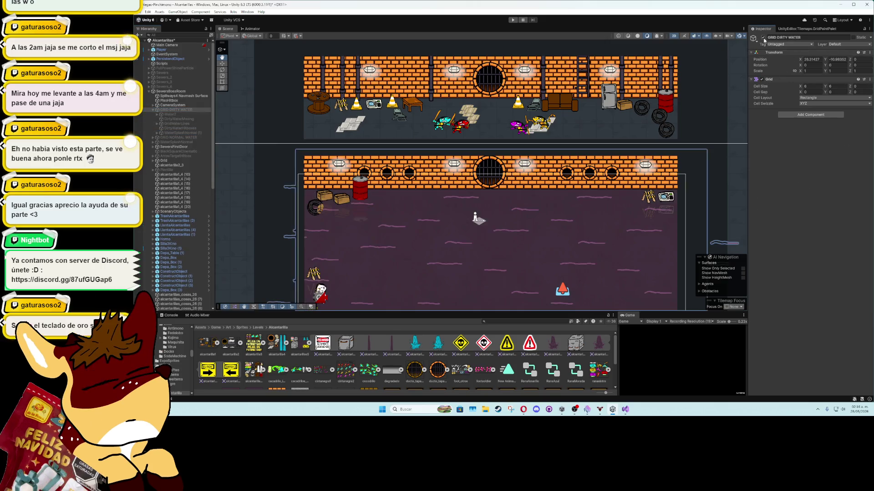
left_click(165, 117)
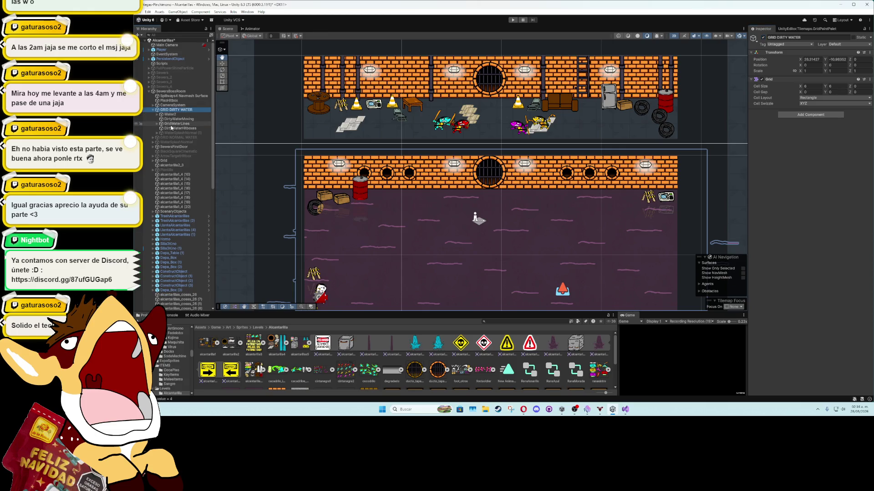
left_click(167, 129)
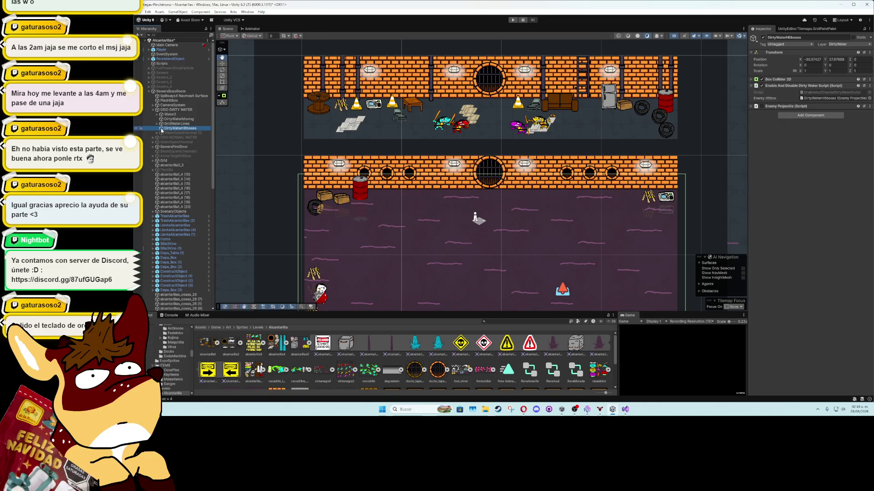
left_click(153, 137)
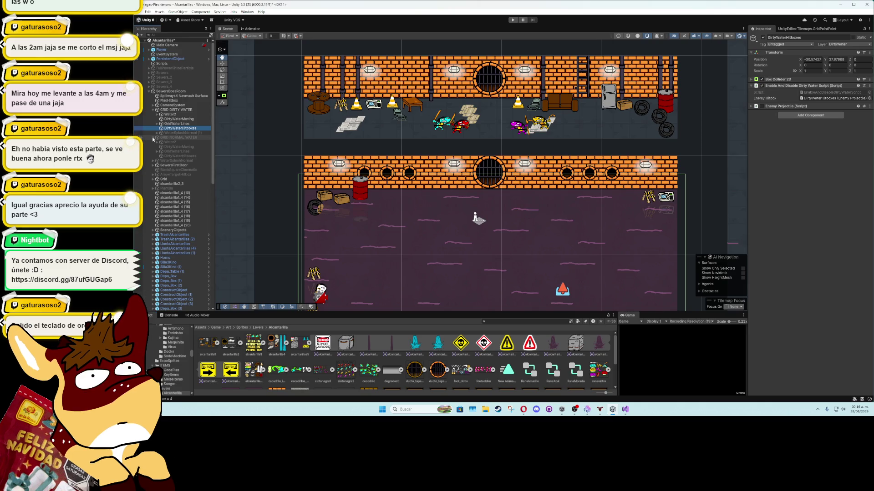
left_click(152, 137)
left_click(176, 133)
left_click(763, 38)
double_click(160, 132)
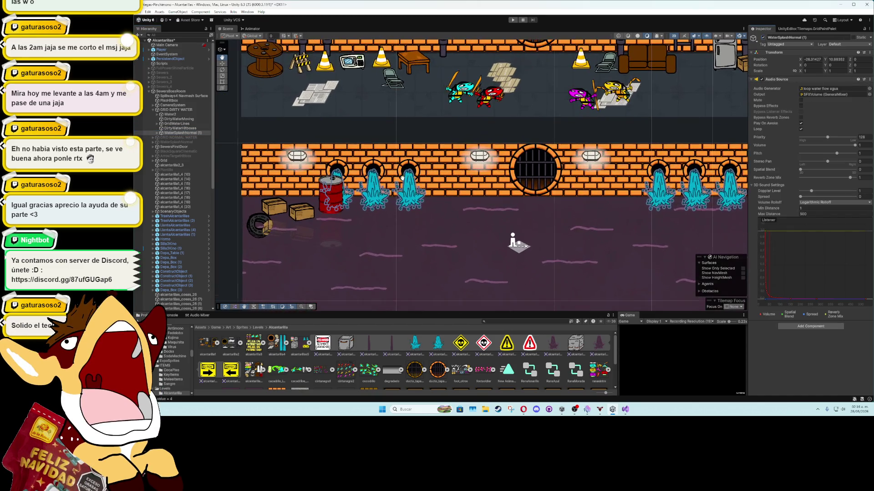
Step: Delete sprites alcantarillas5_10 (1)–(5) and remove the Animator from the remaining splash sprite
left_click(157, 134)
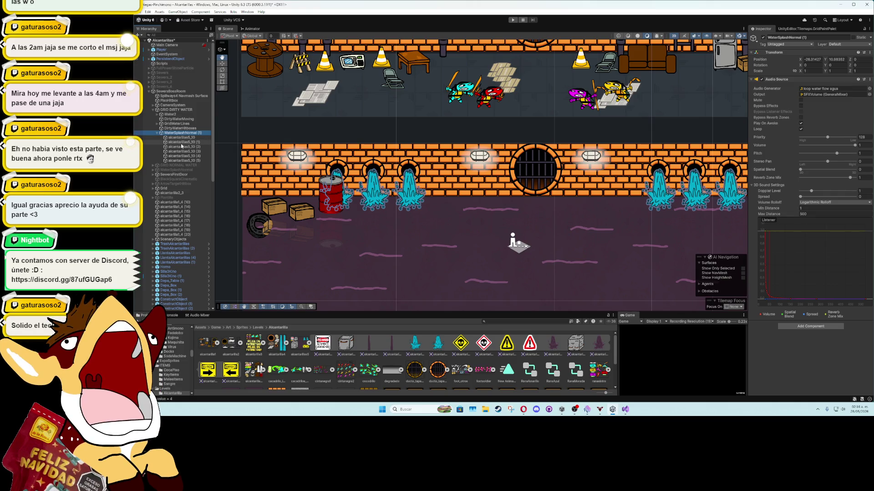
left_click(181, 142)
left_click(193, 160, "shift")
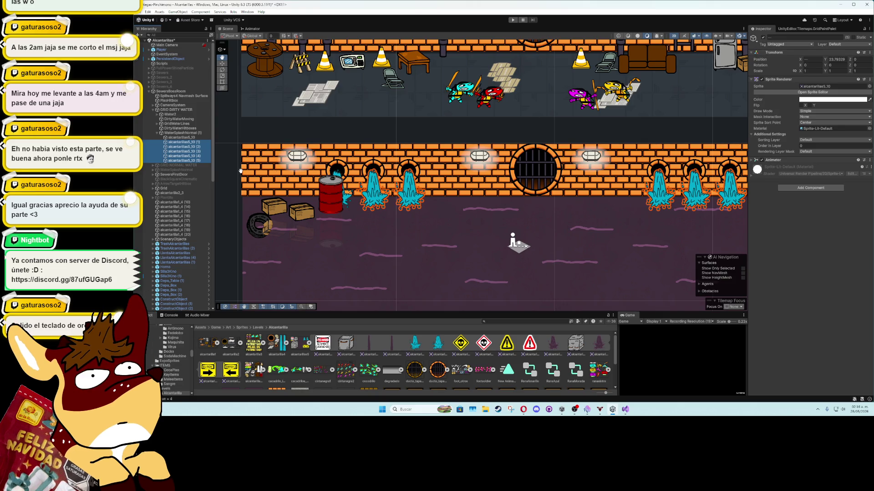
key("Delete")
left_click(182, 137)
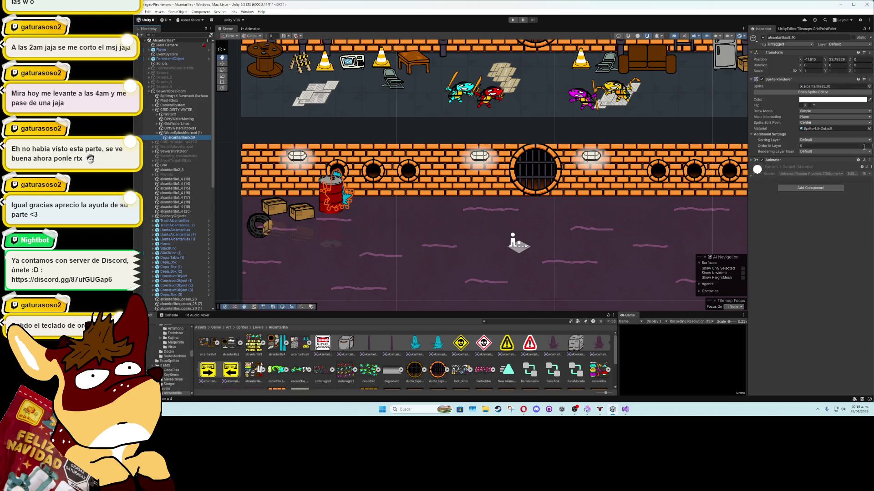
left_click(869, 160)
left_click(831, 176)
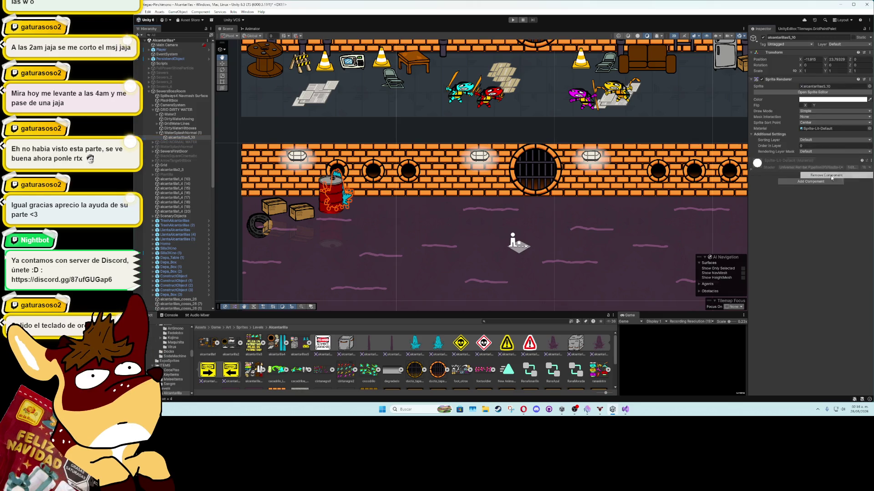
Step: Create a SplashWaterAnimationDirty animation clip in the Animations/Particles folder
left_click(247, 12)
mouse_move(308, 84)
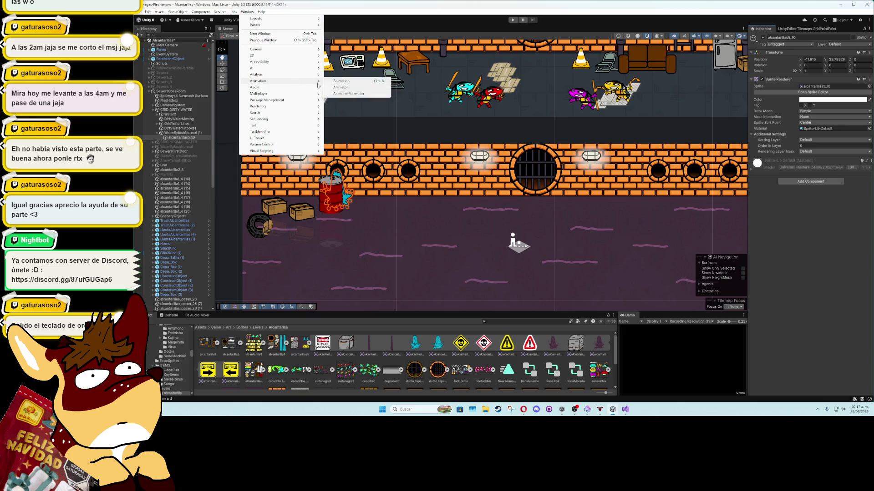
left_click(342, 81)
left_click(613, 287)
type("SplashWaterA")
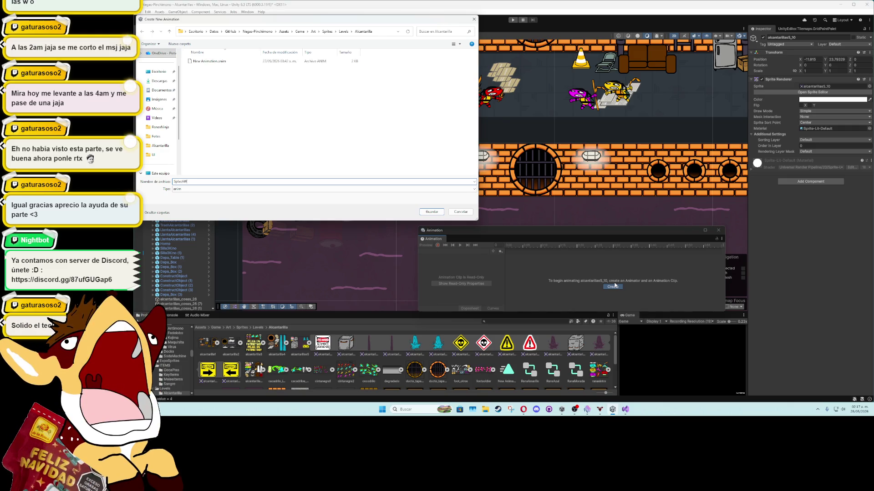
type("nimationDirty")
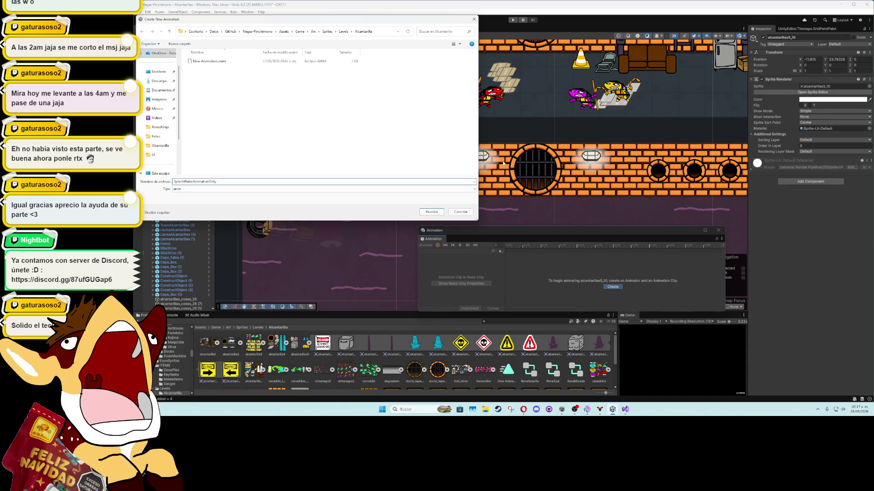
left_click(312, 31)
double_click(219, 64)
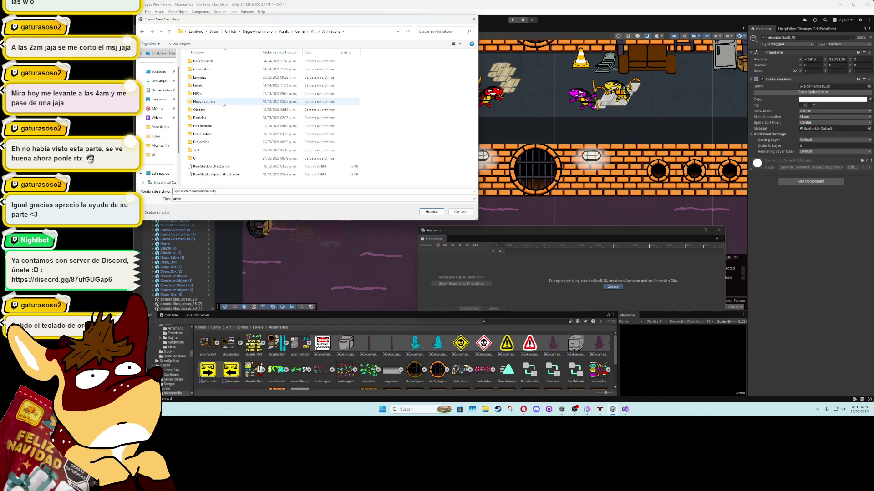
double_click(200, 118)
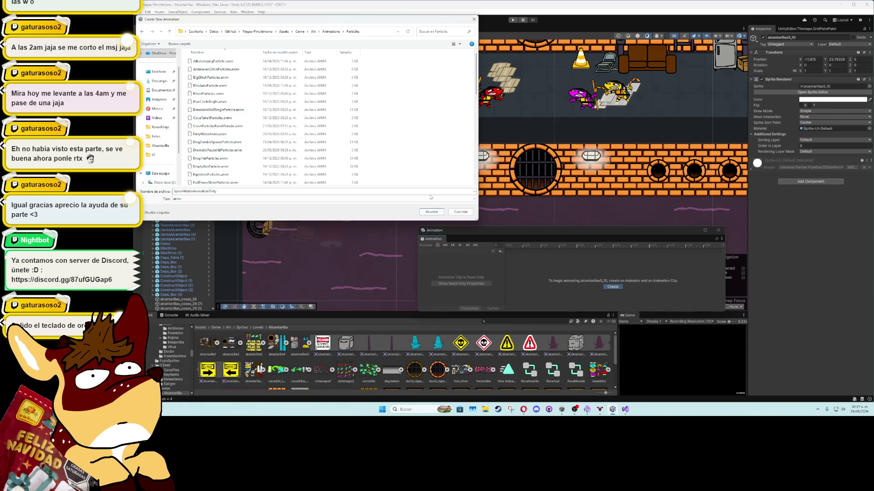
left_click(431, 212)
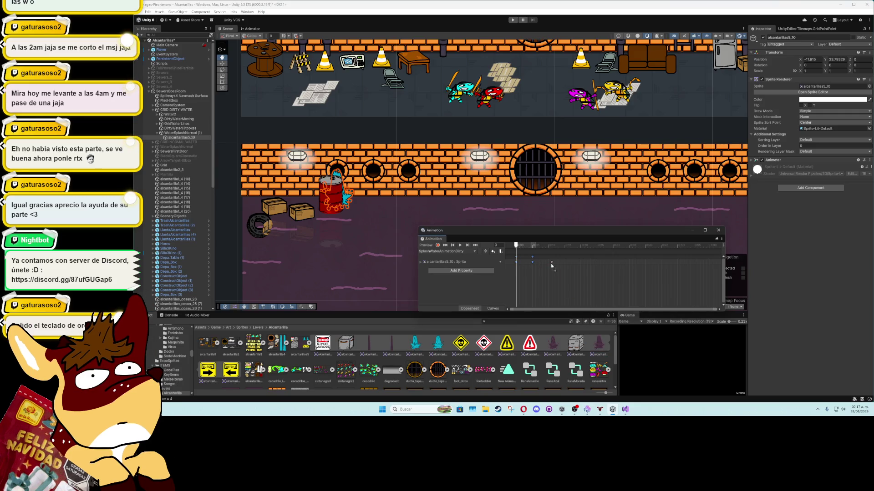
Step: Shift the sprite keyframes earlier, preview the splash animation, and close the Animation window
mouse_move(550, 265)
left_mouse_down()
mouse_move(514, 254)
mouse_move(539, 261)
left_mouse_up()
left_click(460, 246)
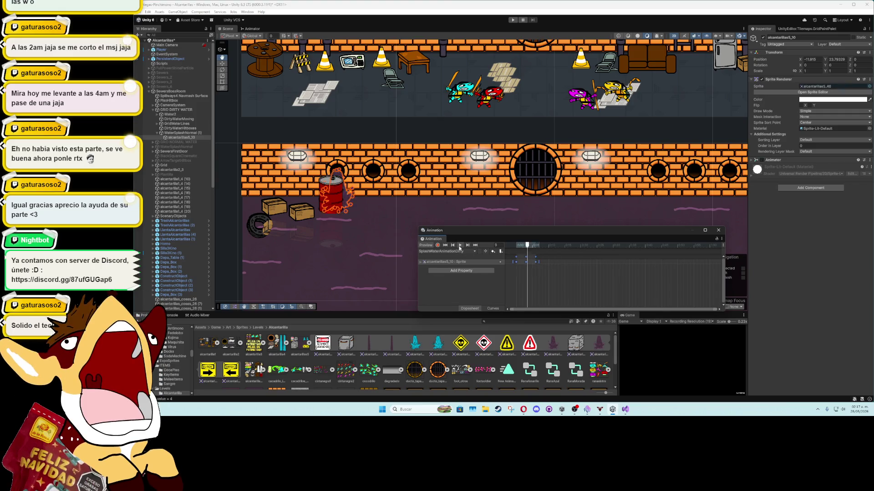
left_click(718, 231)
left_click(165, 137)
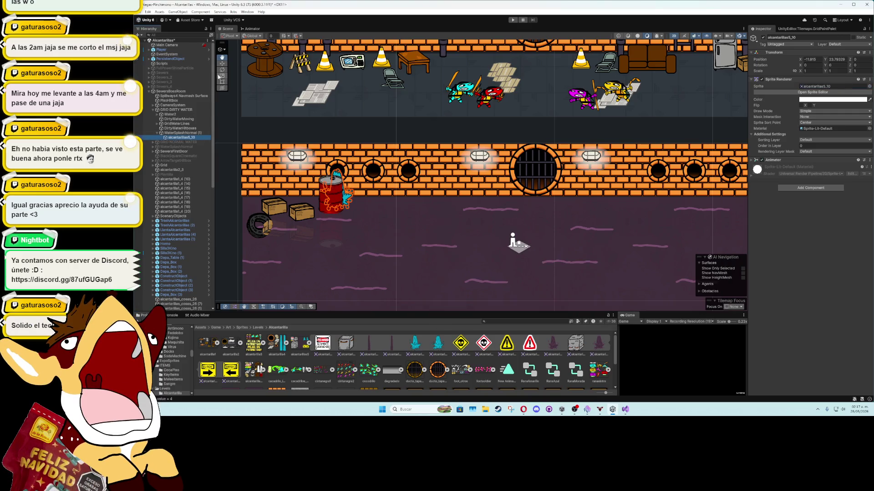
Step: Set the dirty-water splash sprite to alcantarillas5_43
key("ctrl+d")
left_click(222, 64)
left_click_drag(357, 178, 370, 177)
left_click(191, 137)
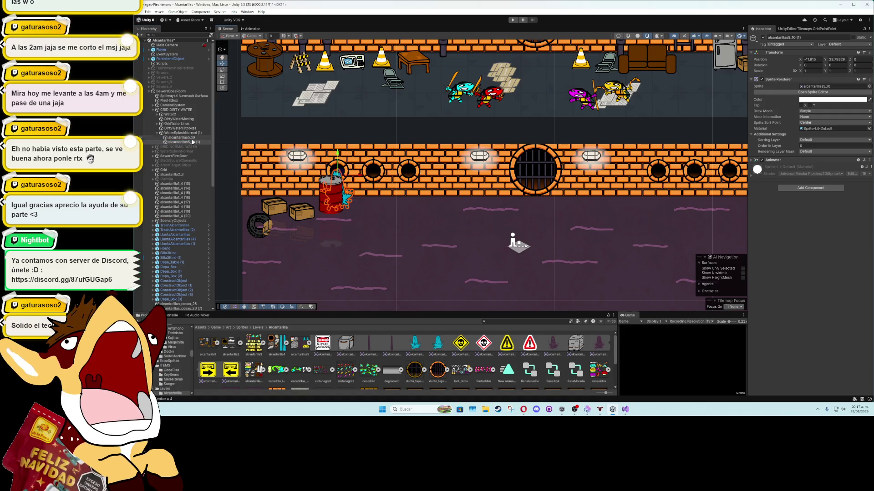
key("ctrl+z")
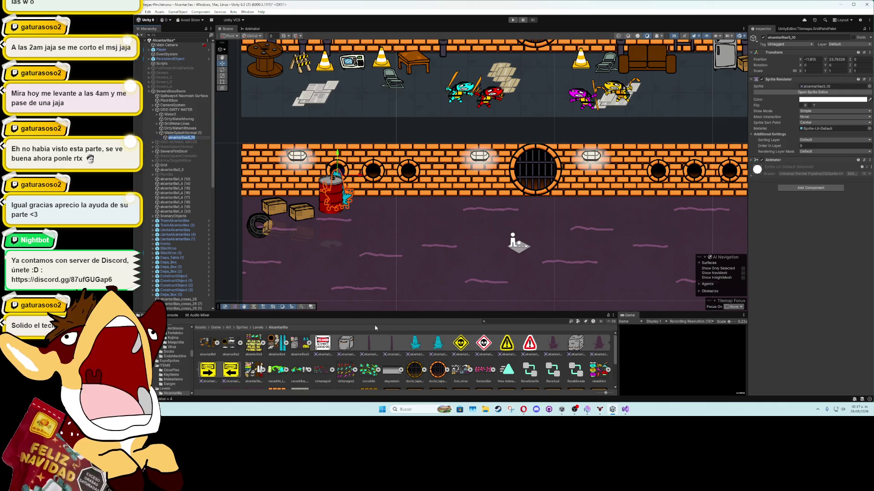
left_click(812, 92)
left_click(182, 137)
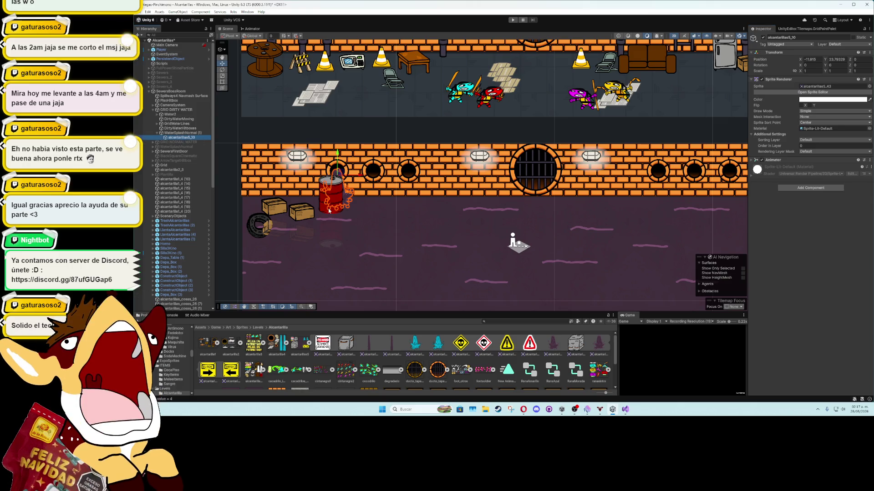
Step: Duplicate the splash onto the second and third left-hand pipes
key("ctrl+d")
mouse_move(366, 178)
left_mouse_down()
mouse_move(399, 182)
mouse_move(384, 169)
mouse_move(439, 177)
left_mouse_up()
scroll(396, 186, "up", 3)
key("ctrl+d")
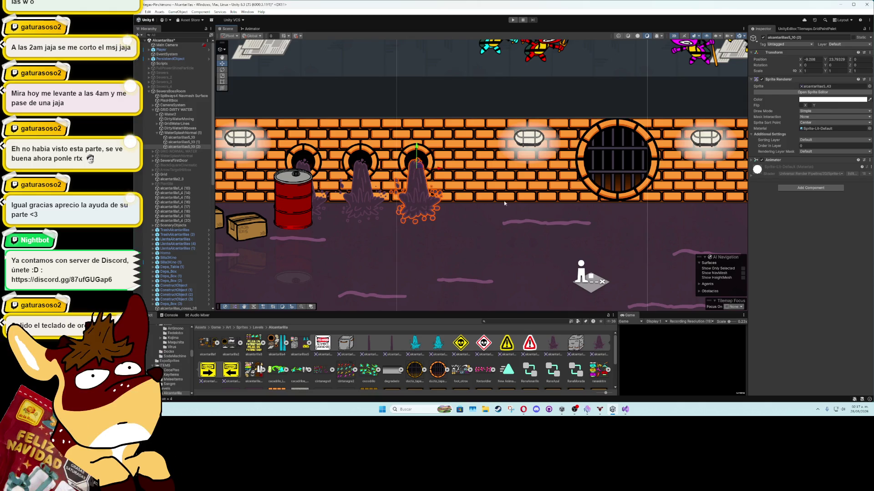
scroll(419, 209, "down", 5)
left_click(182, 137, "shift")
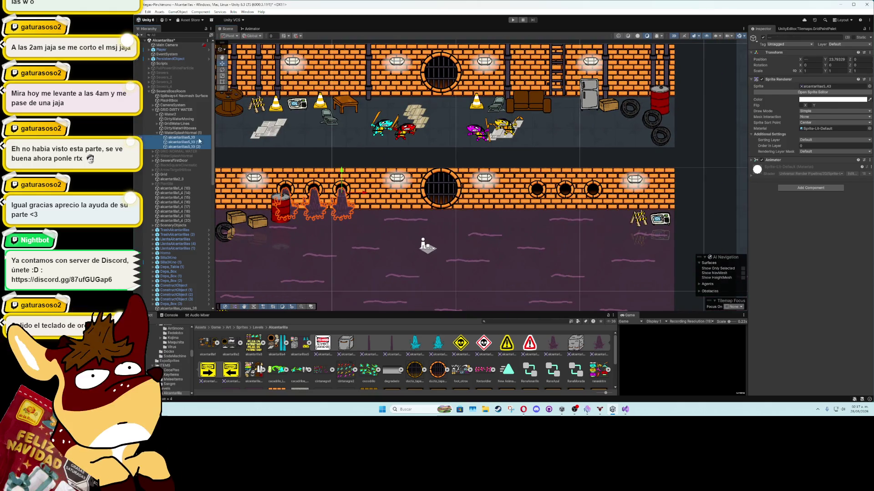
Step: Duplicate the three splashes and move the copies onto the right-hand pipes
key("ctrl+d")
left_click_drag(300, 194, 553, 209)
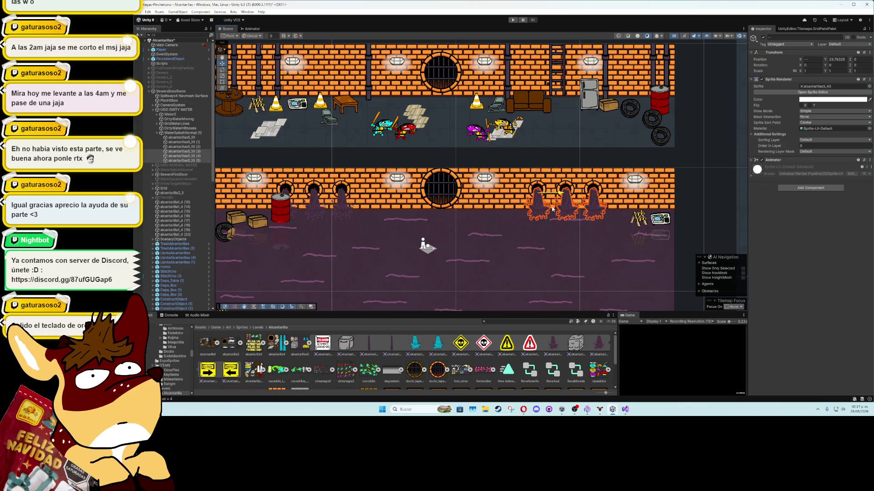
scroll(486, 240, "down", 2)
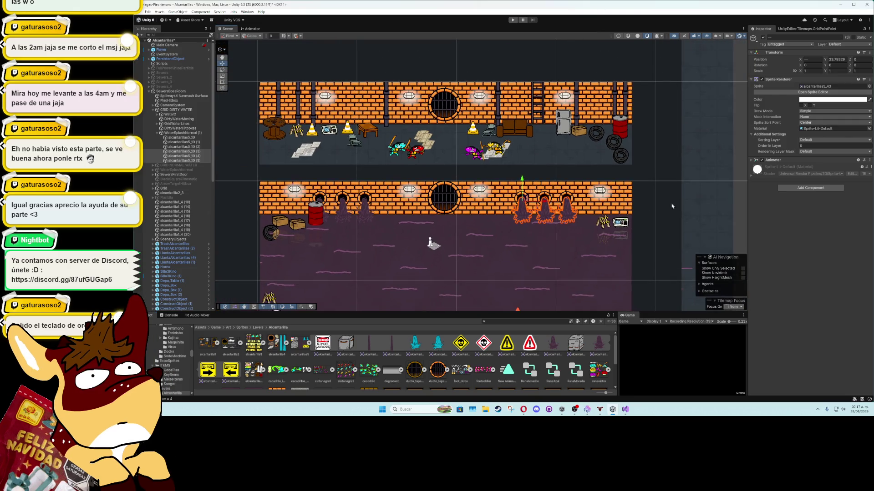
left_click(725, 194)
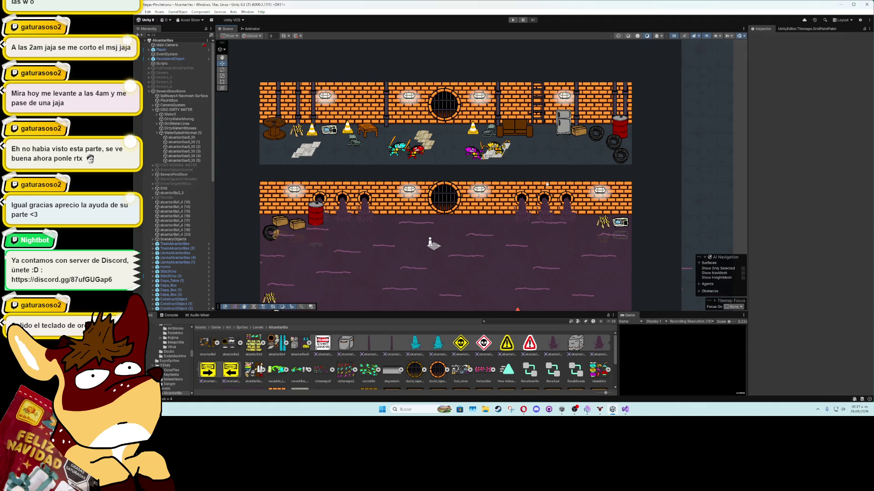
left_click(176, 110)
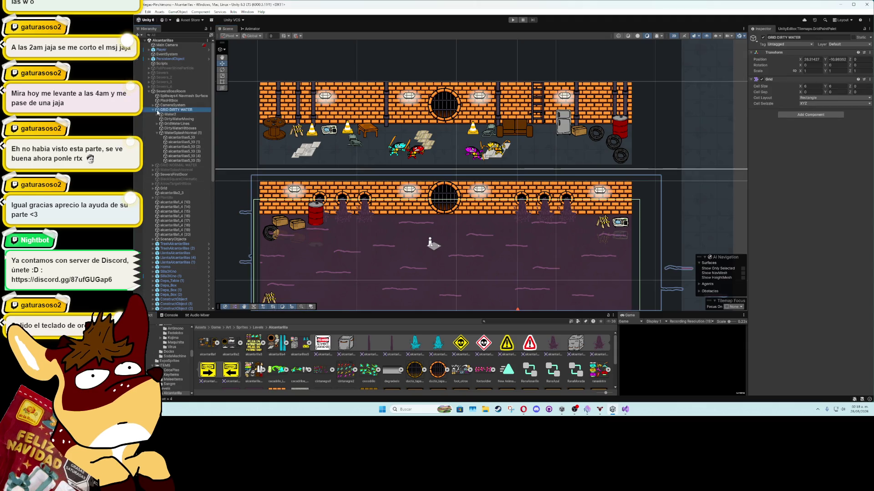
Step: Disable GRID DIRTY WATER, enable GRID NORMAL WATER, frame it and expand its Water2 child
left_click(153, 110)
left_click(763, 37)
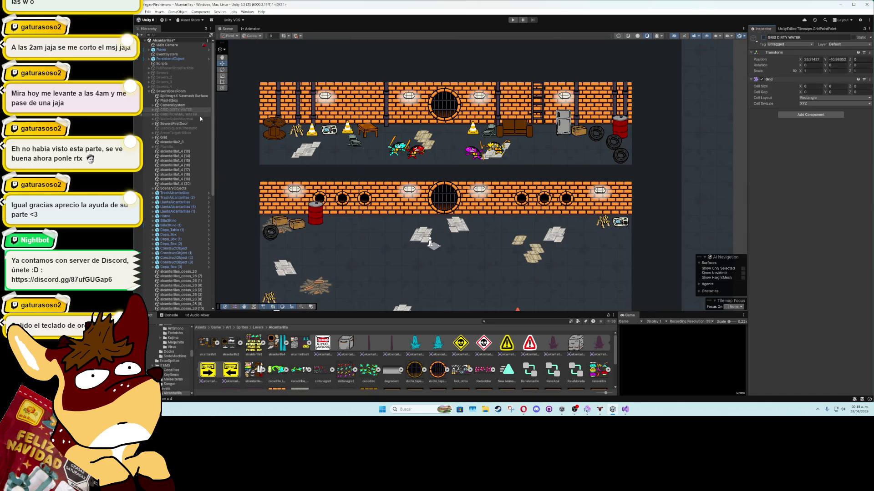
left_click(177, 114)
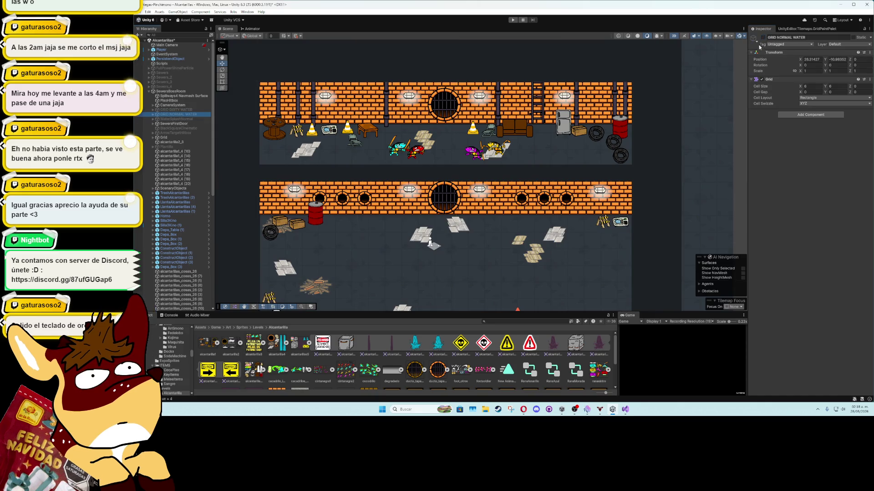
left_click(763, 38)
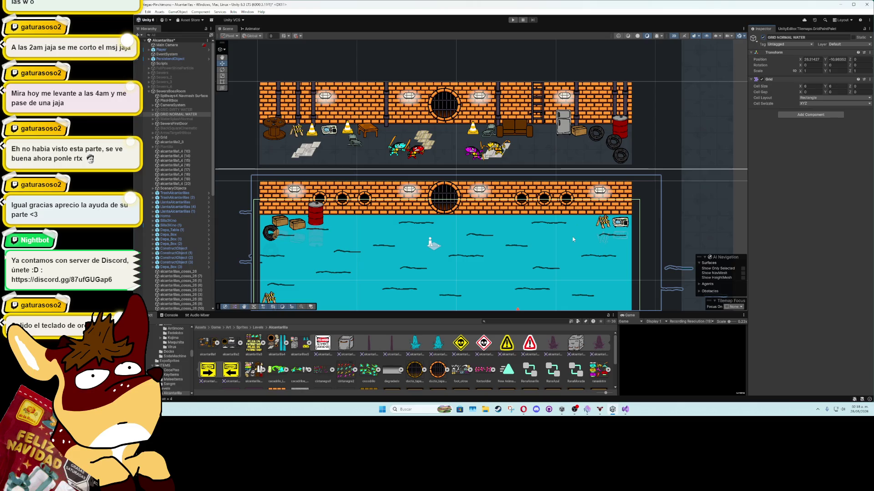
key("f")
scroll(580, 198, "down", 3)
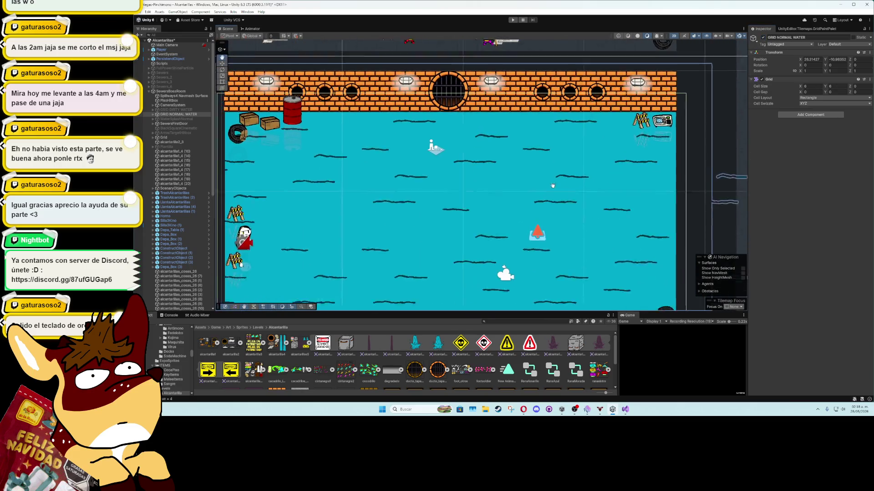
left_click(153, 114)
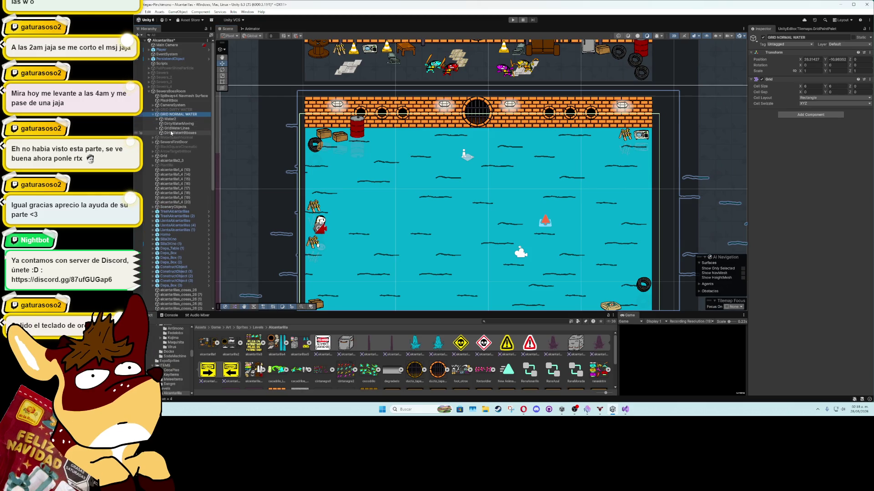
left_click(171, 119)
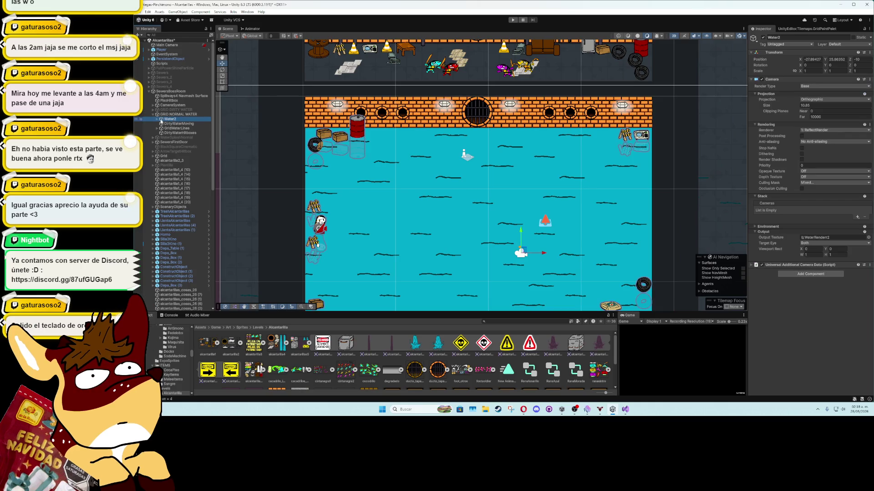
left_click(157, 119)
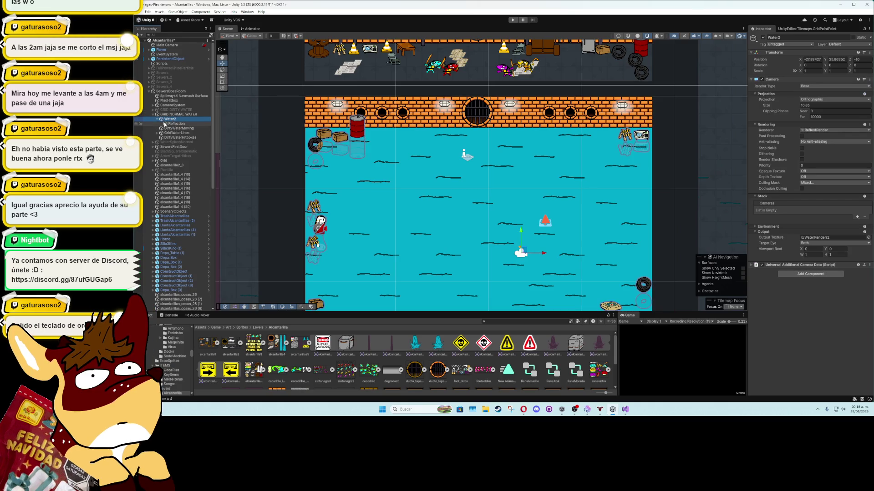
Step: Inspect the Reflection quad's Mesh Renderer and its WaterRefMat2 material
left_click(165, 123)
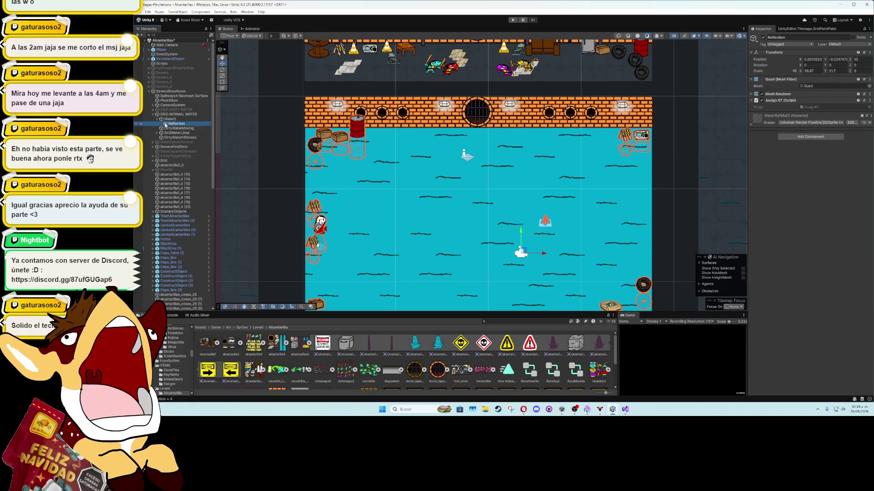
left_click(752, 96)
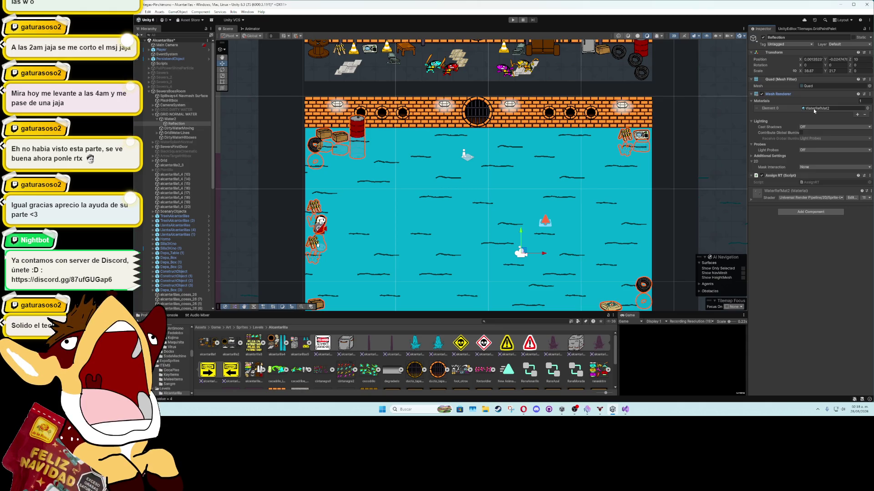
double_click(812, 109)
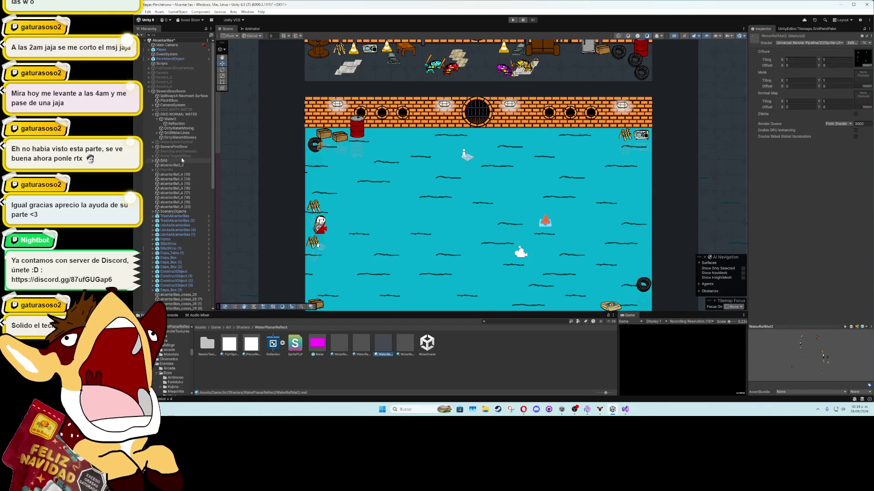
left_click(177, 124)
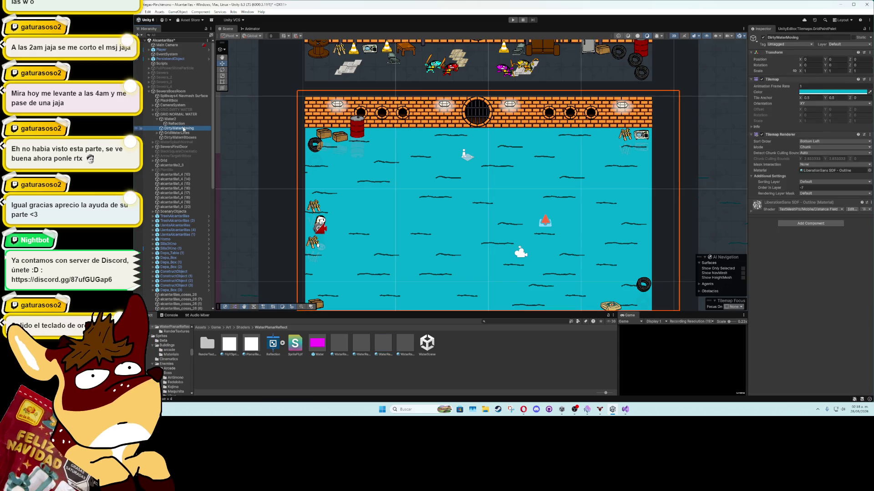
Step: Disable GRID NORMAL WATER and switch to CacadriloAIScript.cs in Visual Studio
left_click(174, 115)
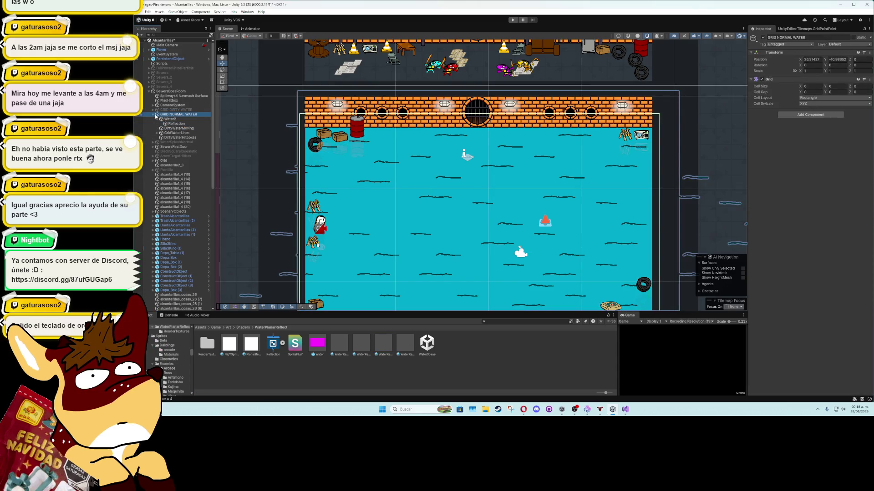
left_click(154, 115)
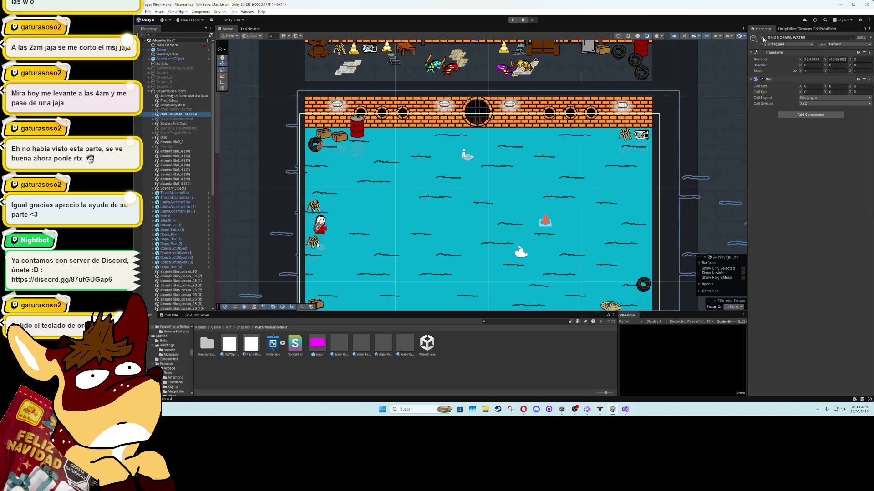
left_click(763, 38)
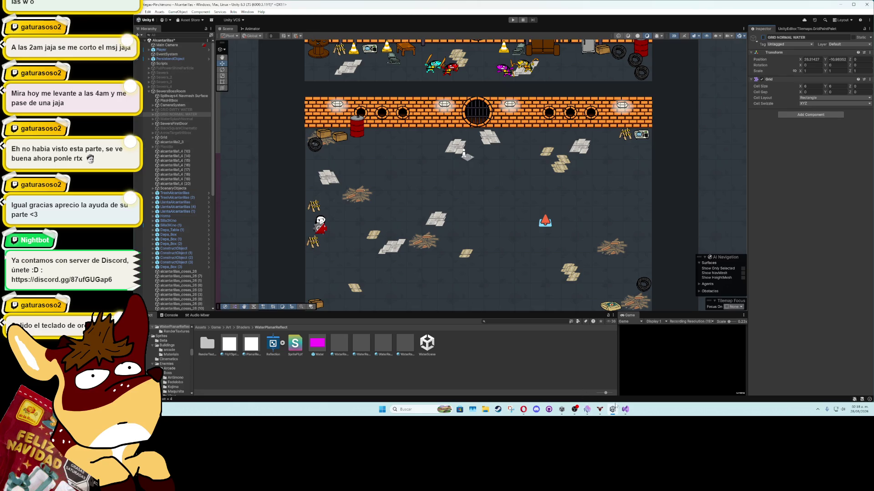
key("alt+Tab")
scroll(384, 253, "down", 10)
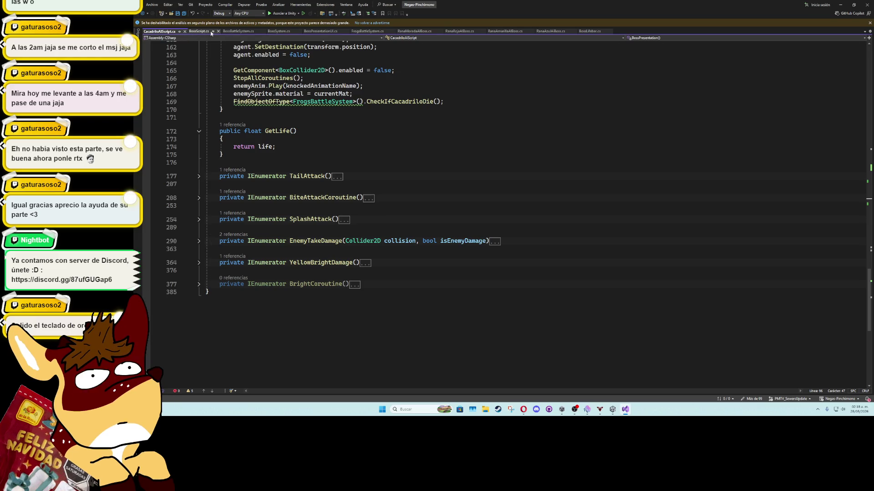
Step: Open FrogsBattleSystem.cs and place the cursor on the blank line after StartCoroutine in DirtyWaterEvent
left_click(361, 32)
scroll(241, 316, "down", 19)
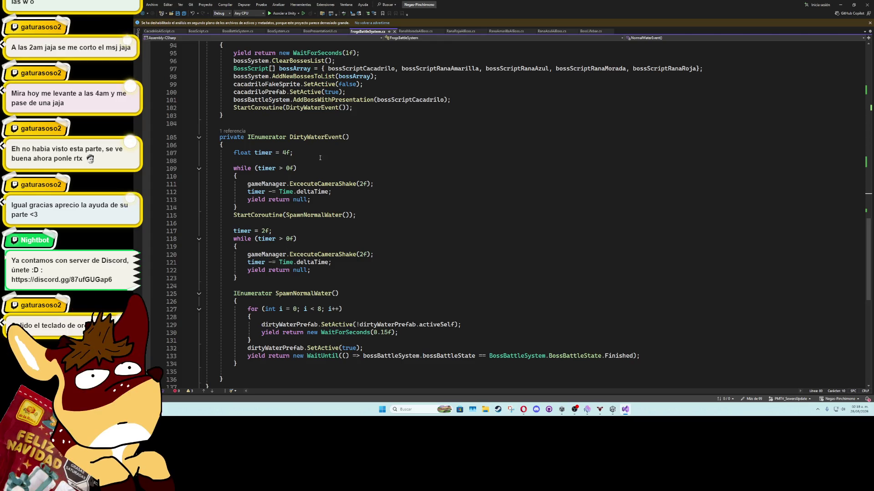
scroll(398, 248, "up", 4)
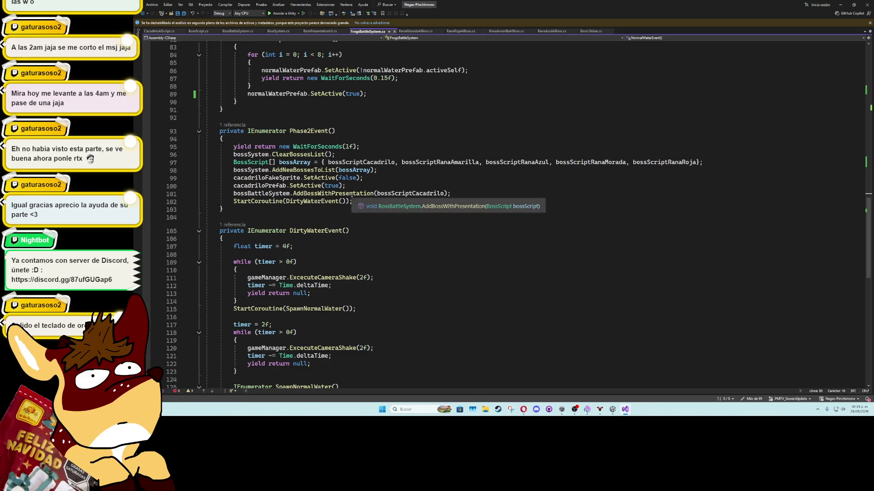
scroll(409, 237, "down", 6)
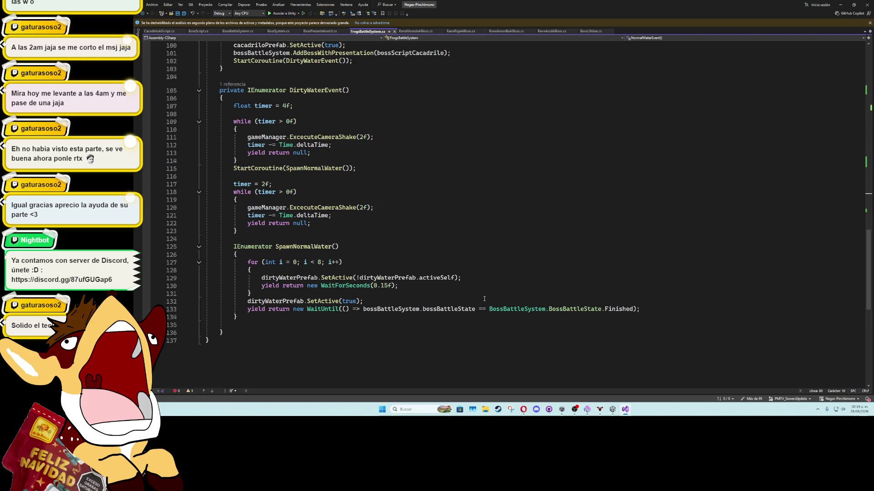
left_click(355, 254)
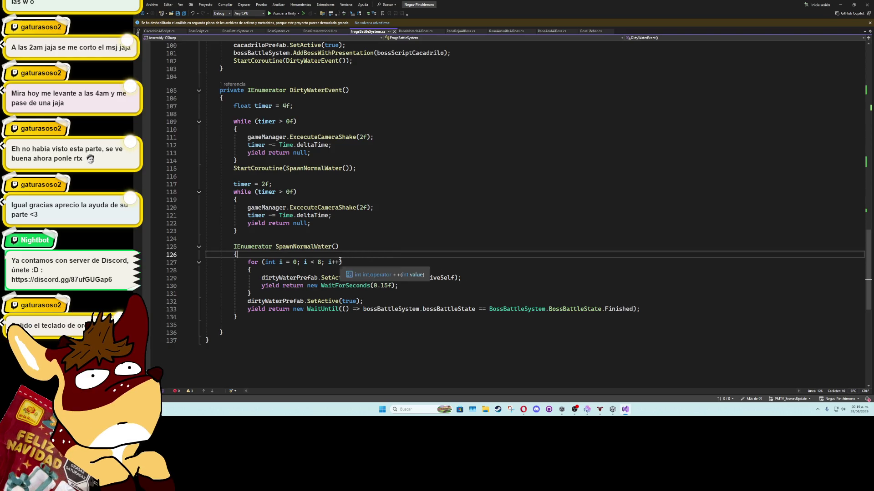
left_click(312, 162)
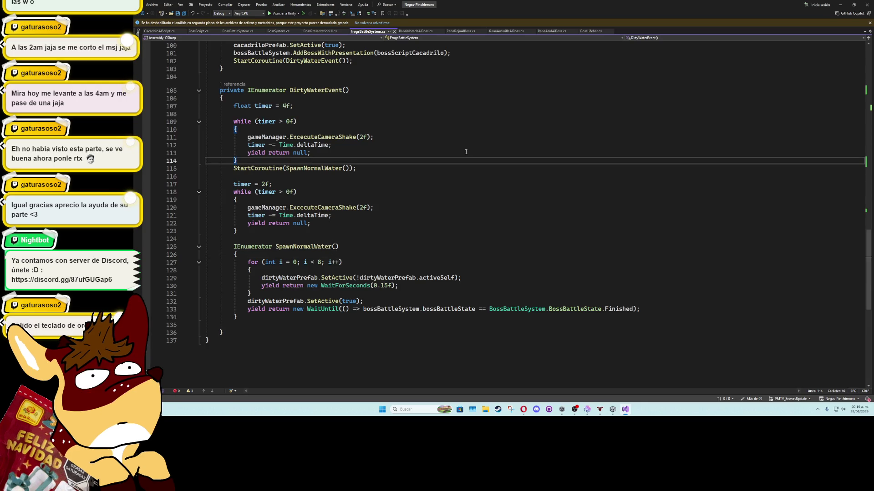
key("Down")
key("Down")
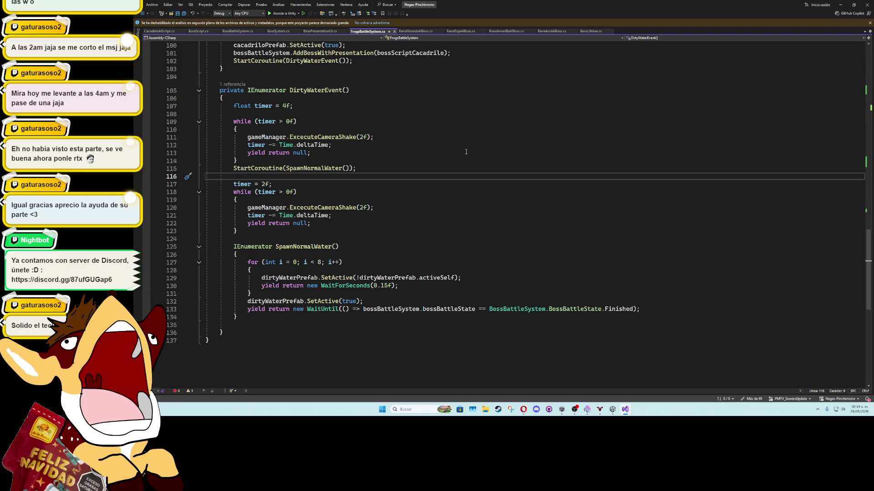
Step: Add normalSplashEffectWater.SetActive(false); after DirtyWaterEvent's second shake loop
left_click(349, 239)
type("s")
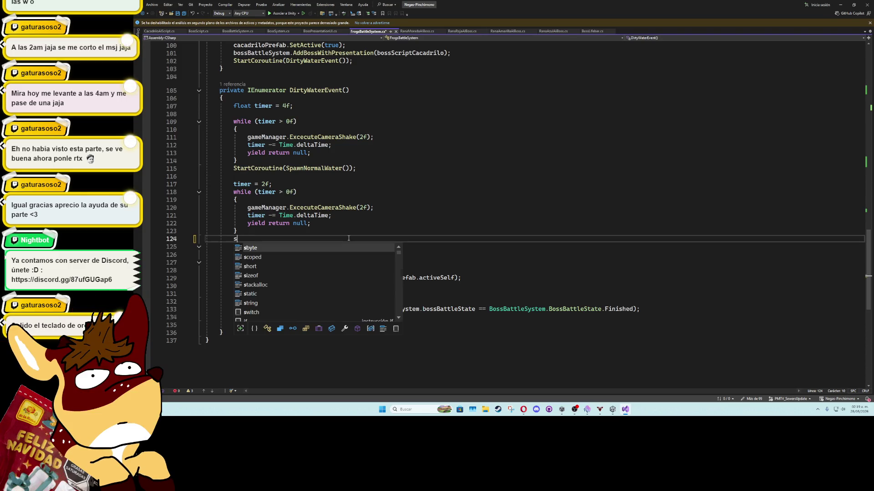
type("plash")
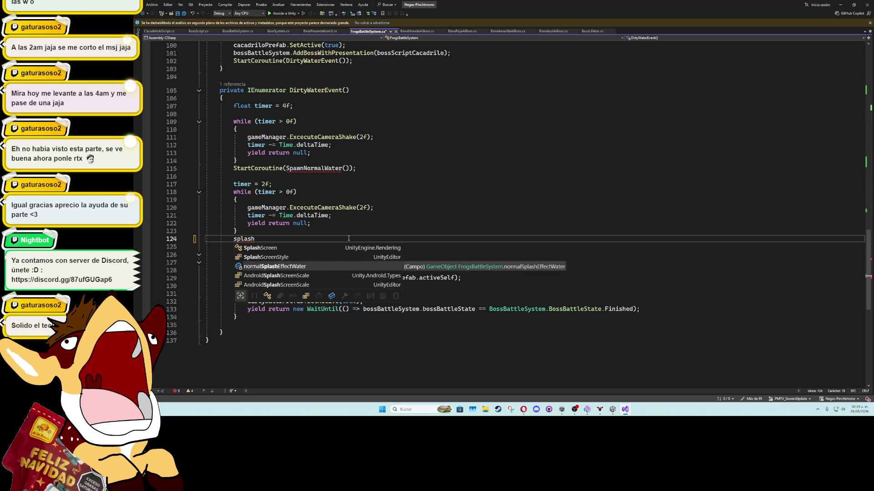
key("Tab")
type(".SetAct")
key("Tab")
type("();")
key("Left")
key("Left")
type("false)")
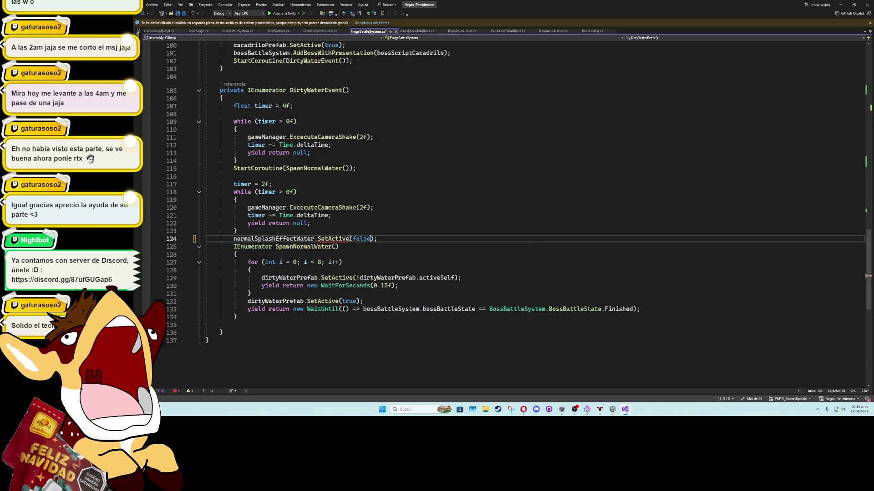
left_click(417, 270)
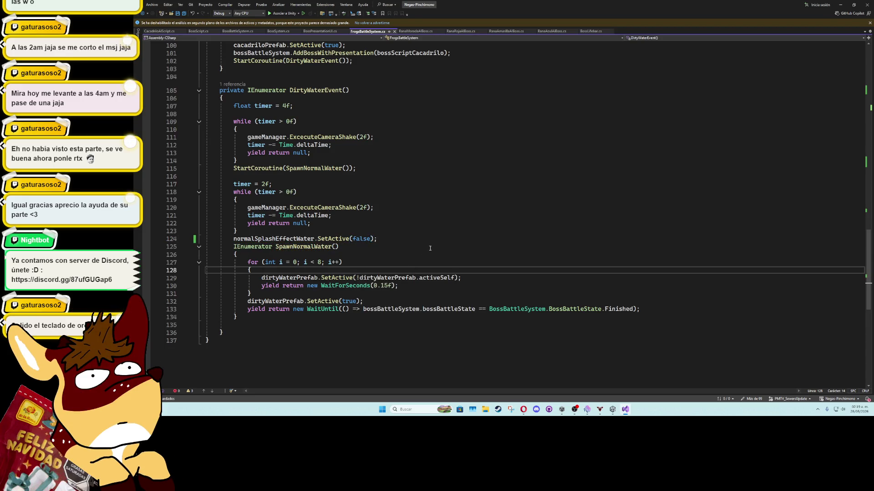
Step: Delete the AddBossWithPresentation call from Phase2Event
scroll(423, 257, "up", 5)
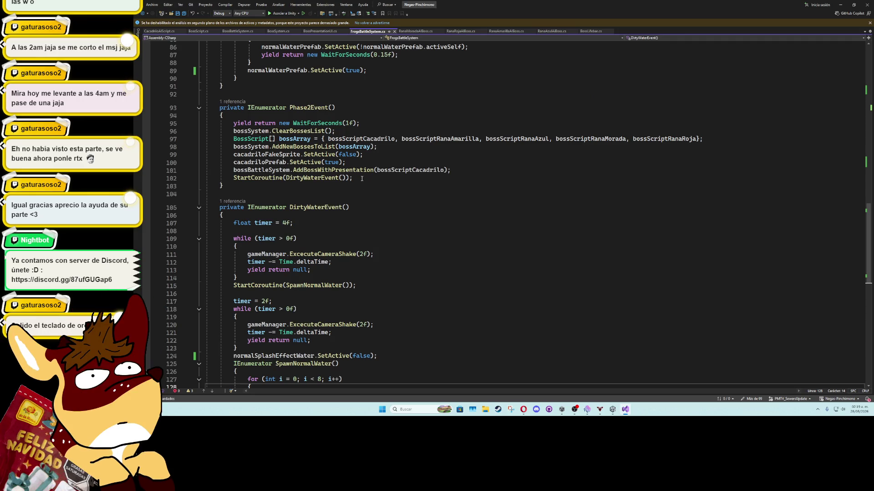
left_click(349, 170)
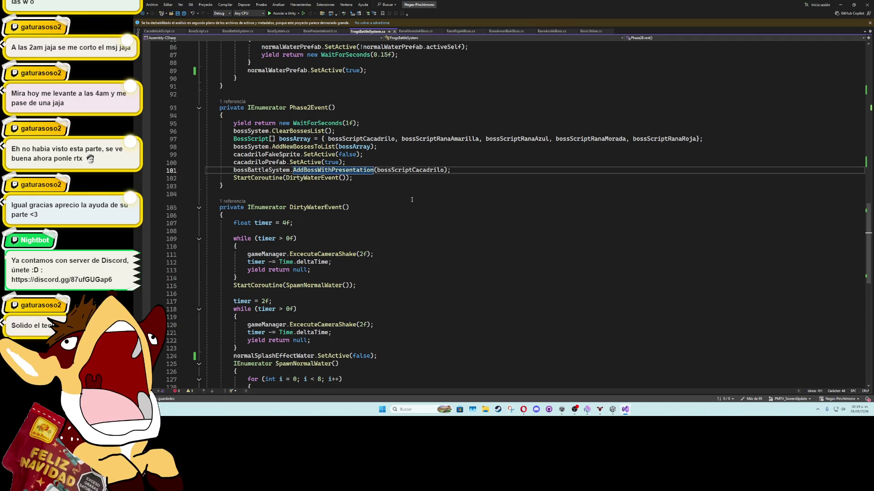
scroll(411, 198, "up", 2)
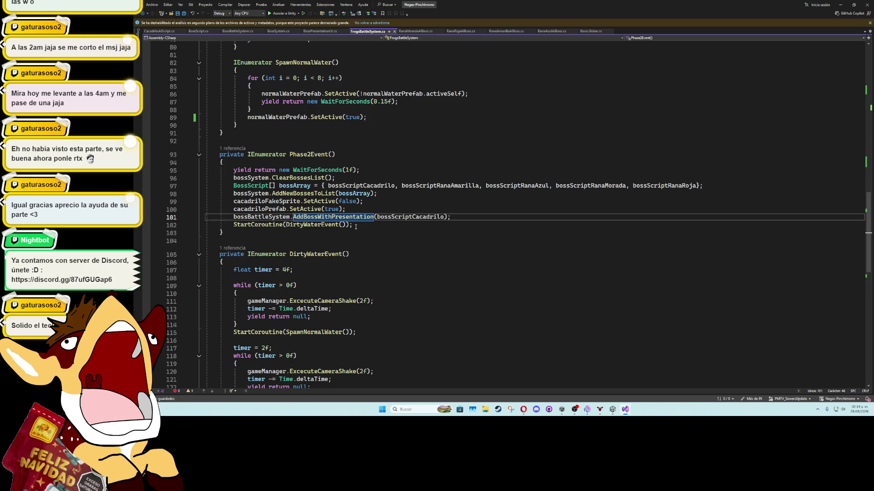
scroll(337, 247, "up", 8)
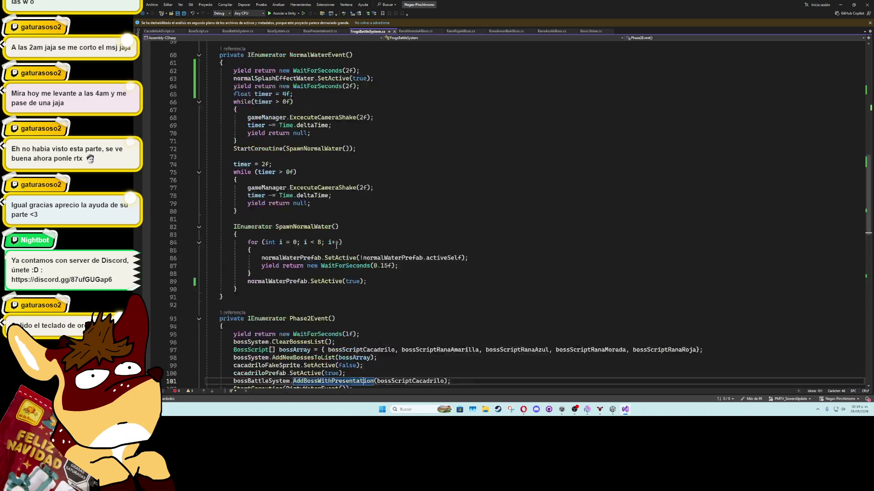
scroll(328, 257, "up", 3)
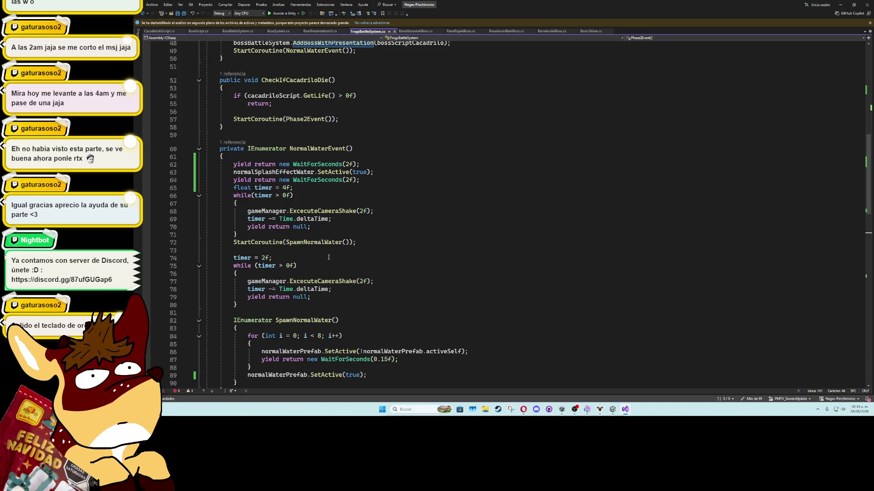
scroll(318, 255, "down", 11)
left_click(317, 231)
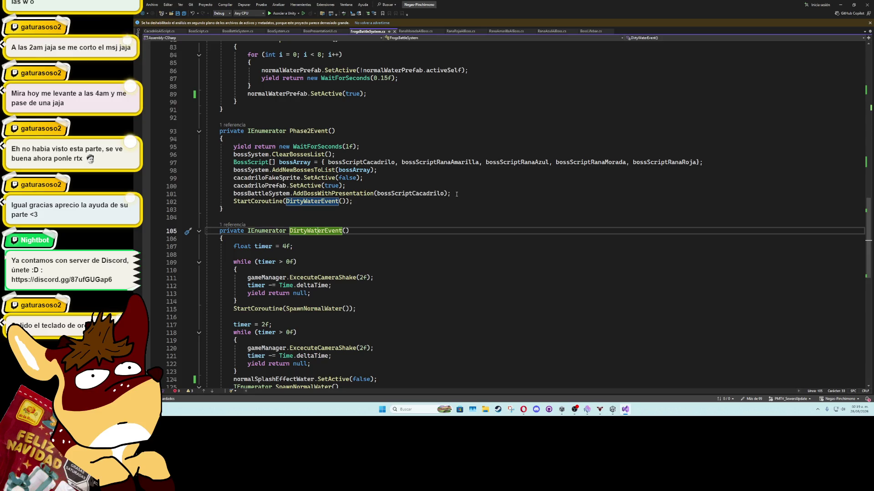
left_click(456, 195)
key("ctrl+x")
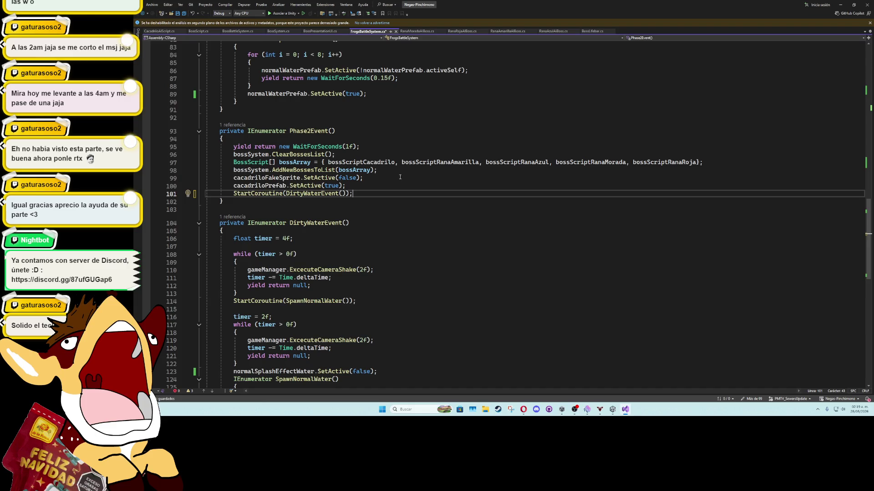
Step: Change the first WaitForSeconds in Phase2Event from 1f to 2f
left_click(360, 186)
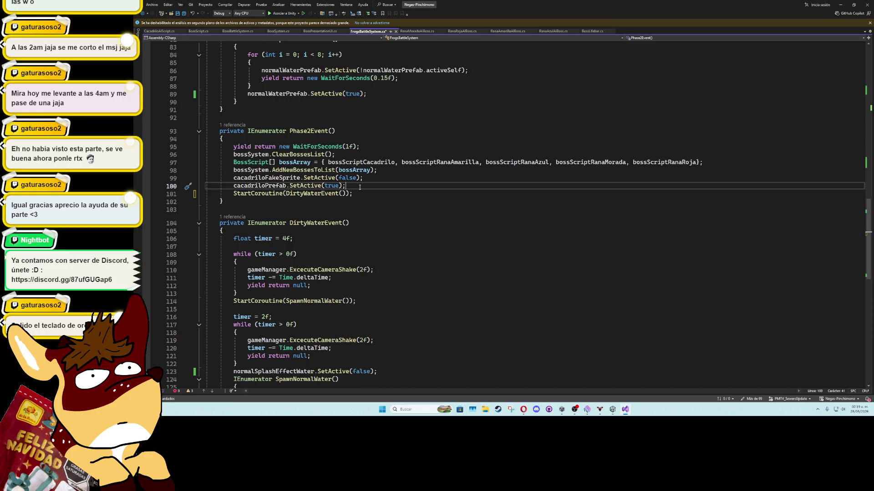
left_click(349, 147)
key("BackSpace")
type("2")
Step: Add a '//wake up all bosses' comment line after the cacadriloPrefab activation, before StartCoroutine
left_click(352, 186)
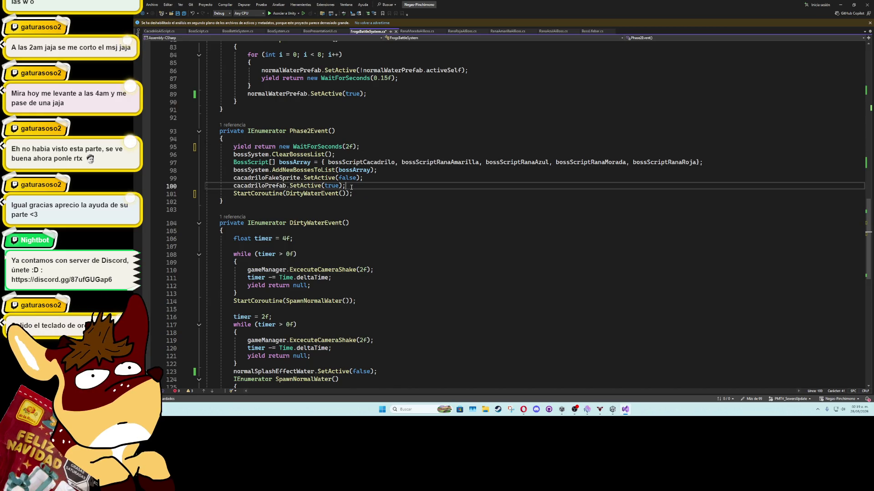
key("Return")
key("Return")
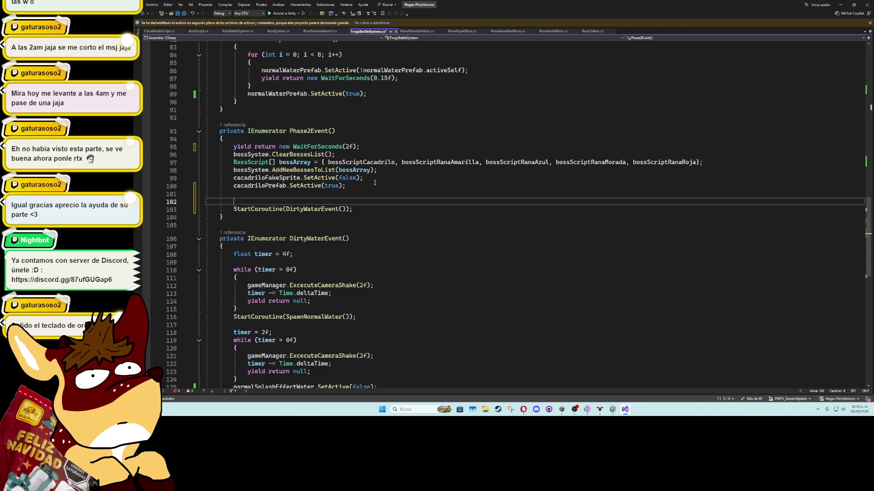
key("Return")
key("Up")
type("//")
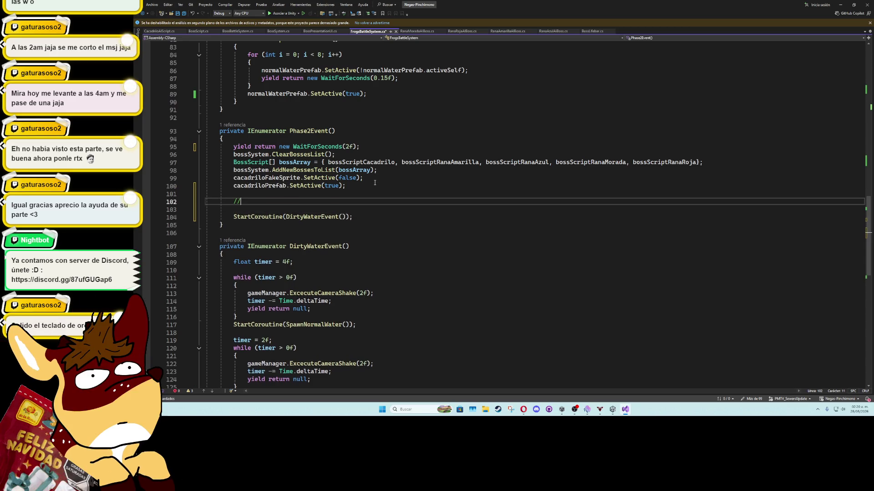
type("wake up all bosses")
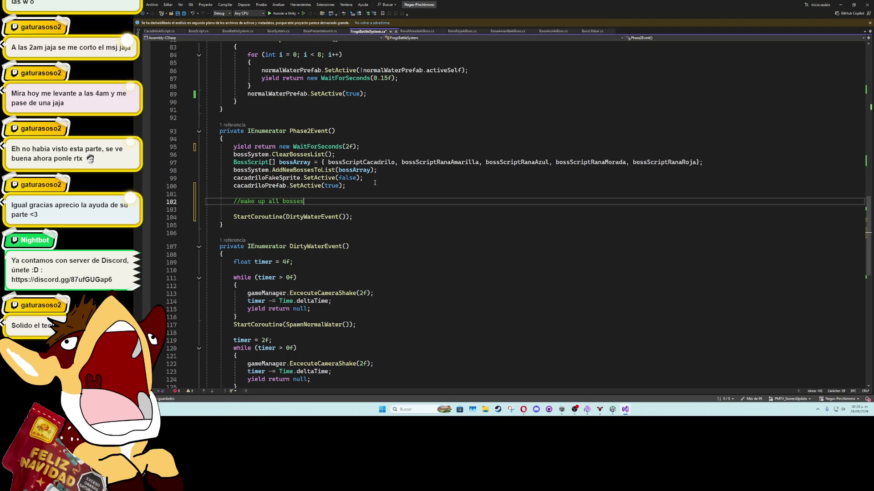
key("Return")
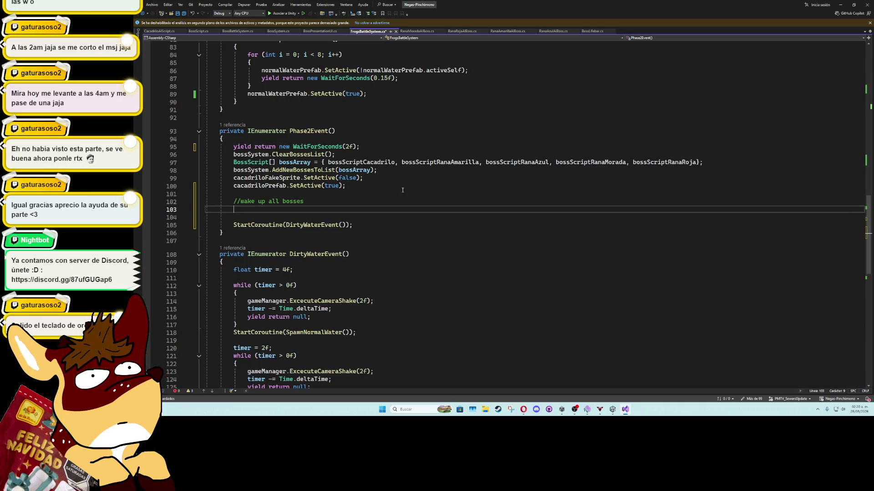
left_click_drag(869, 239, 869, 89)
Step: In RanaMoradaAIBoss.cs, start a public void declaration after Start, then undo it
left_click(414, 31)
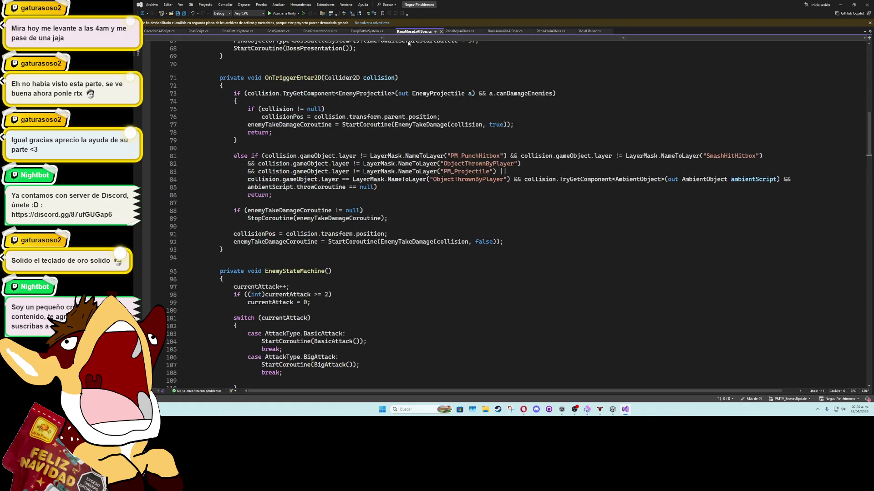
scroll(252, 154, "up", 5)
left_click(253, 153)
scroll(253, 154, "up", 4)
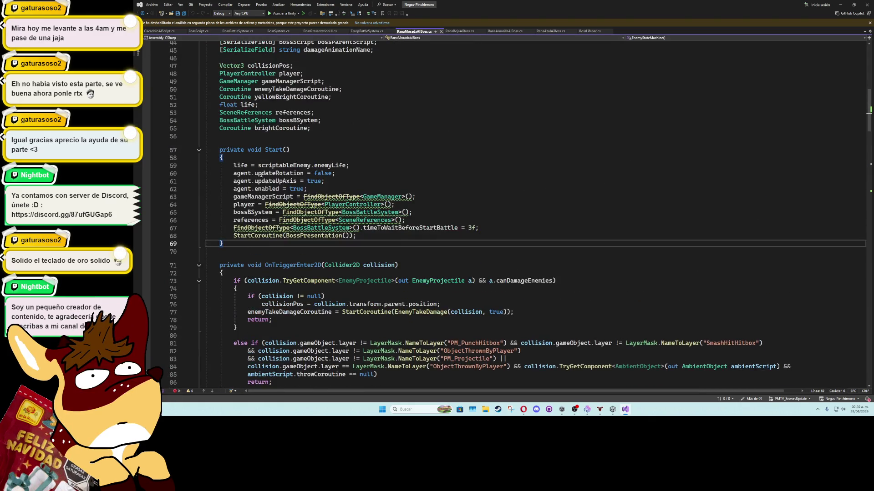
key("Return")
key("Return")
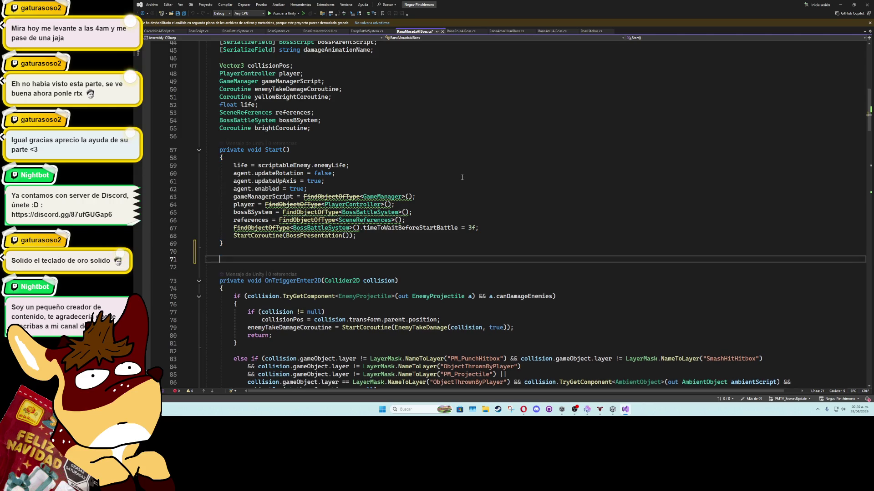
type("public void")
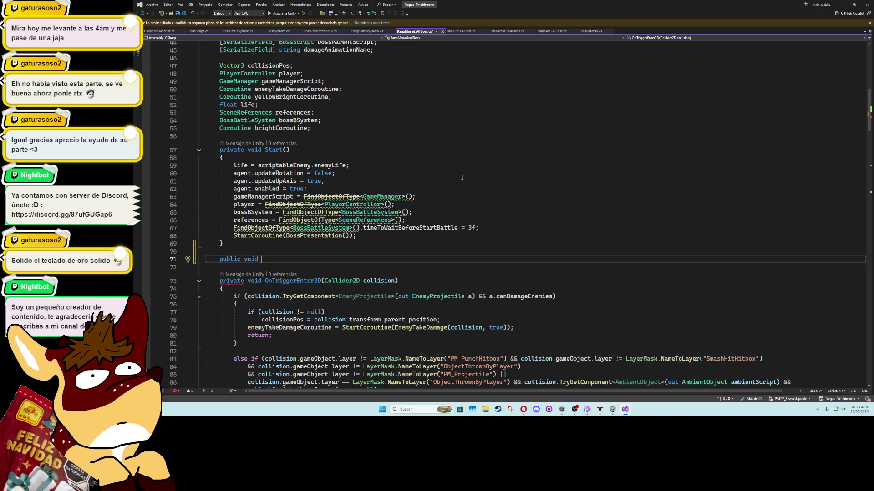
key("ctrl+z")
key("ctrl+z")
key("ctrl+z")
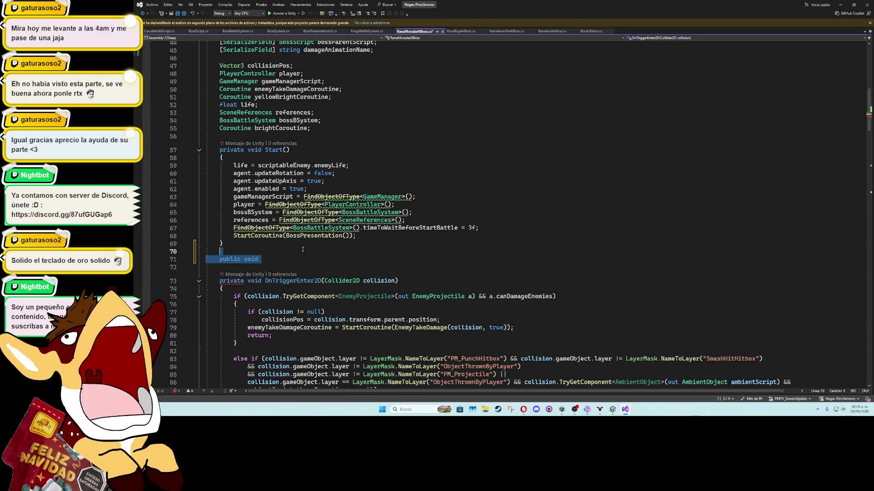
Step: Add public void WakeUpBoss() { EnemyStateMachine(); } just above EnemyStateMachine and select it
scroll(300, 269, "down", 7)
scroll(301, 274, "down", 4)
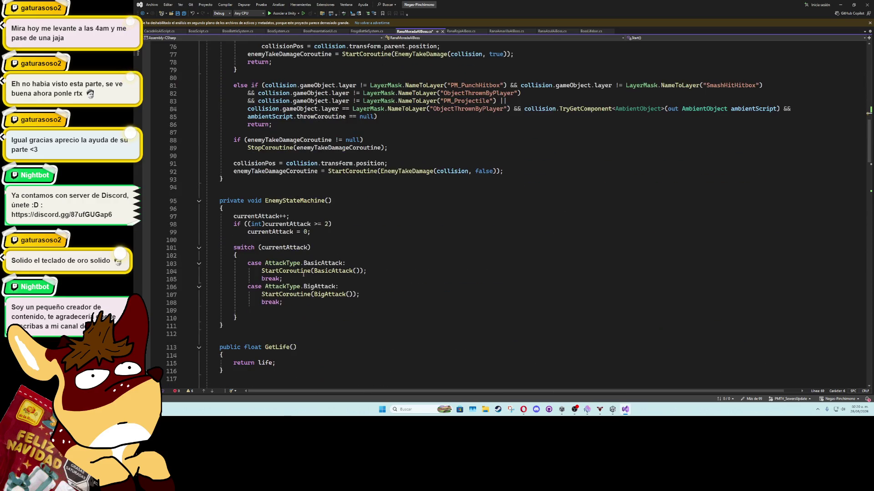
double_click(285, 204)
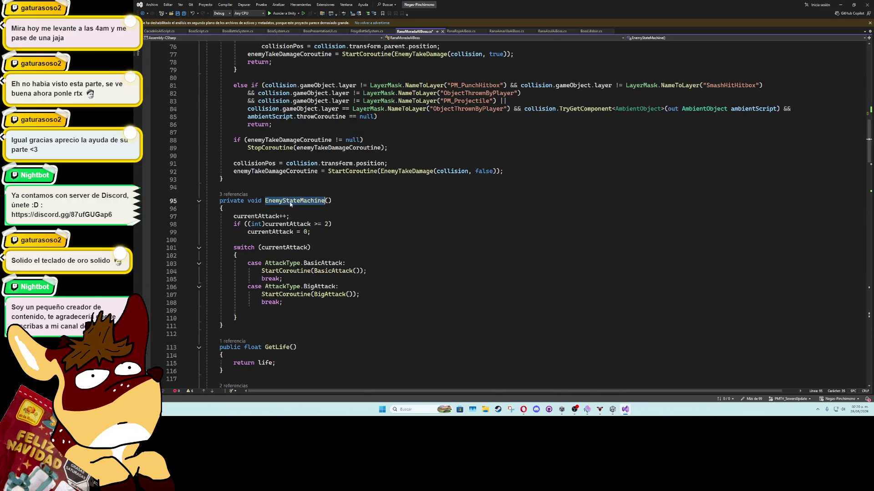
left_click(258, 189)
key("Return")
key("Return")
key("Up")
type("public void Wake")
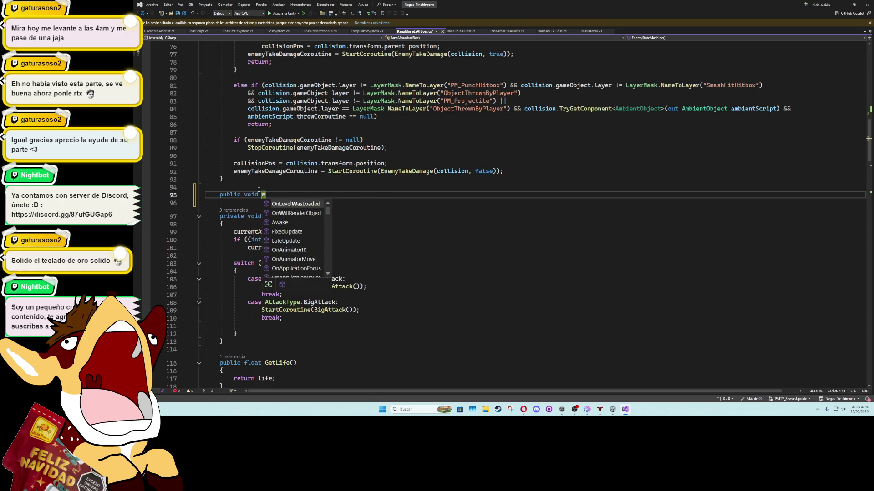
type("UpBoss()")
key("Return")
type("{")
key("Return")
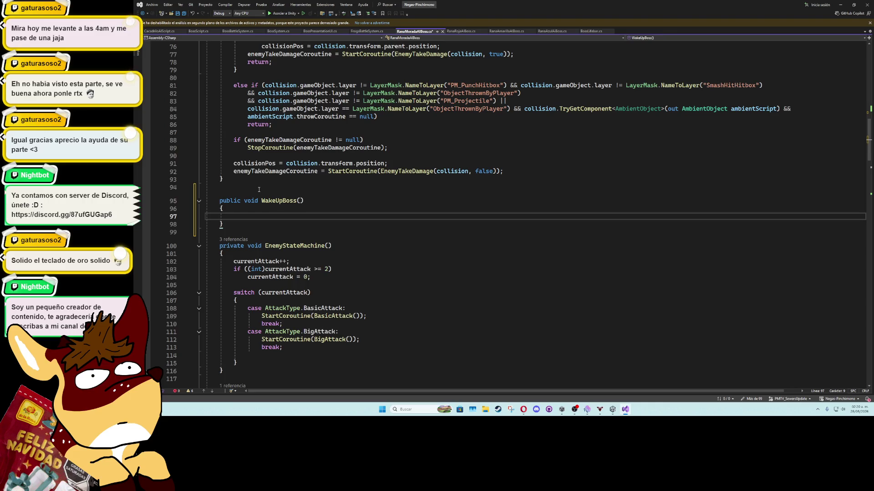
type("EnemyStateMachine();")
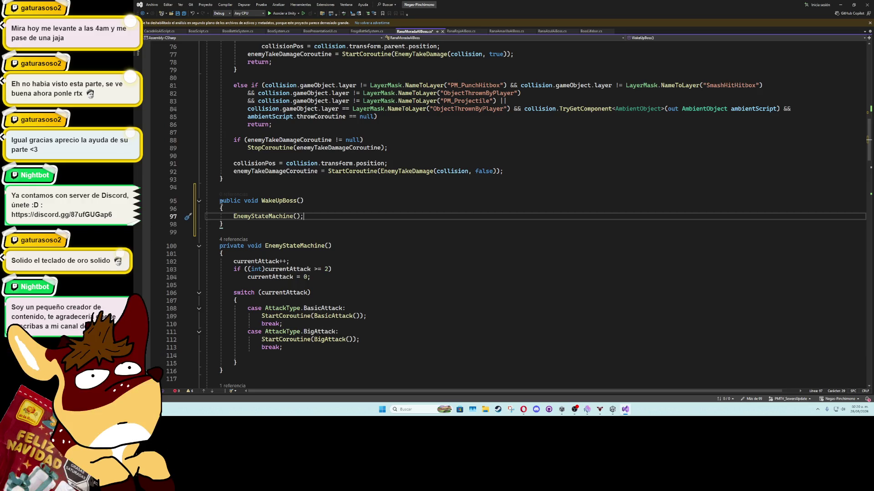
left_click_drag(220, 201, 273, 227)
left_click(290, 223)
Step: Save RanaMoradaAIBoss.cs and paste the WakeUpBoss method into RanaRojaAIBoss after EnemyStateMachine
key("ctrl+s")
left_click(459, 31)
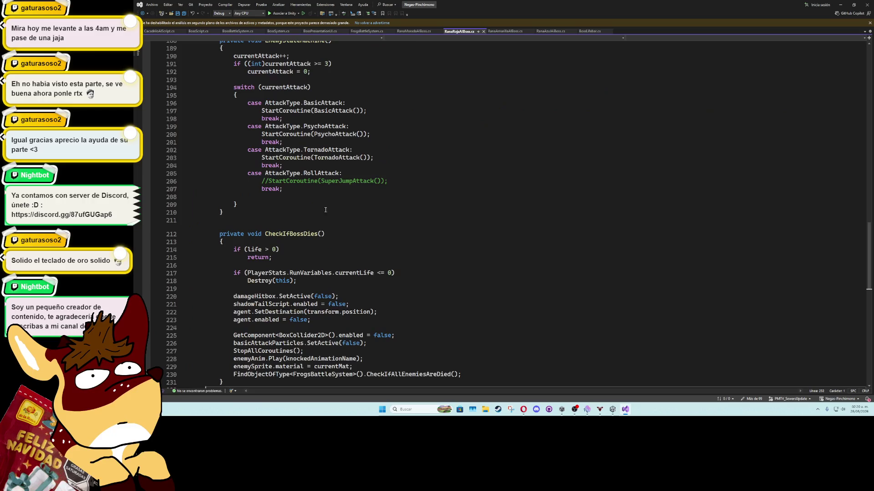
left_click(297, 219)
key("Return")
key("ctrl+v")
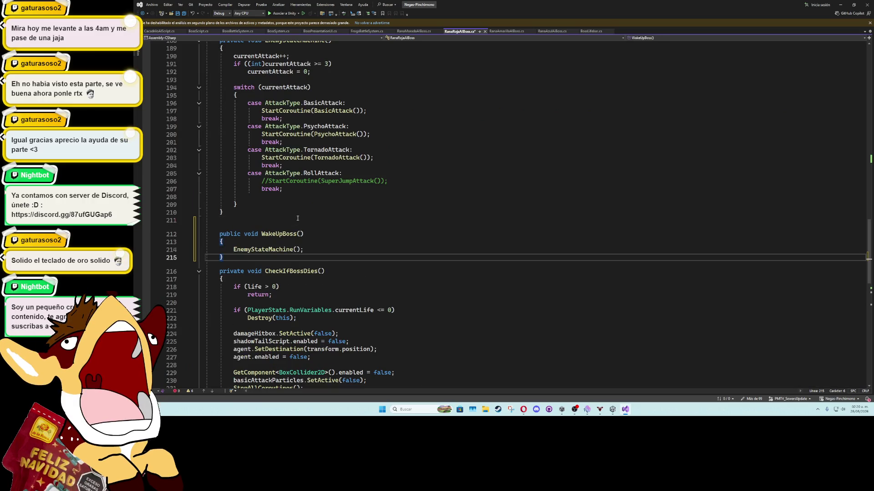
key("Return")
left_click(297, 234)
key("Up")
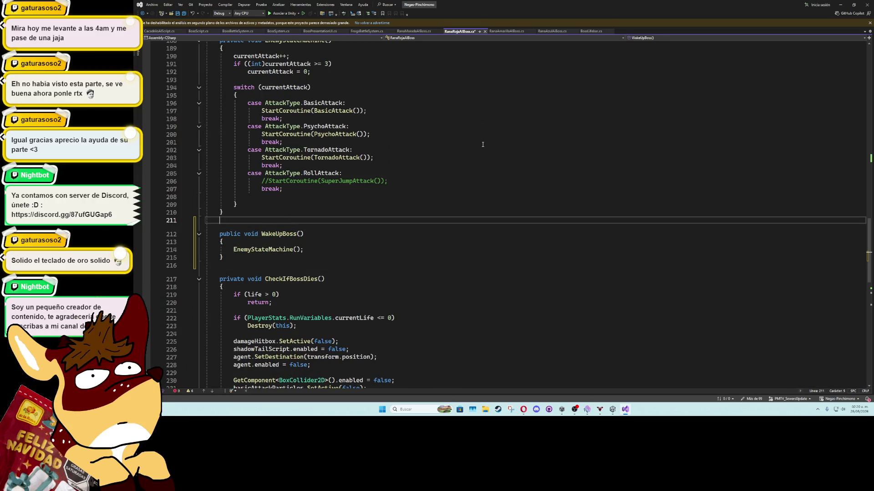
Step: Paste WakeUpBoss into RanaAmarillaAIBoss after Start and into RanaAzulAIBoss, then save
left_click(507, 31)
left_click(290, 188)
key("Return")
key("ctrl+v")
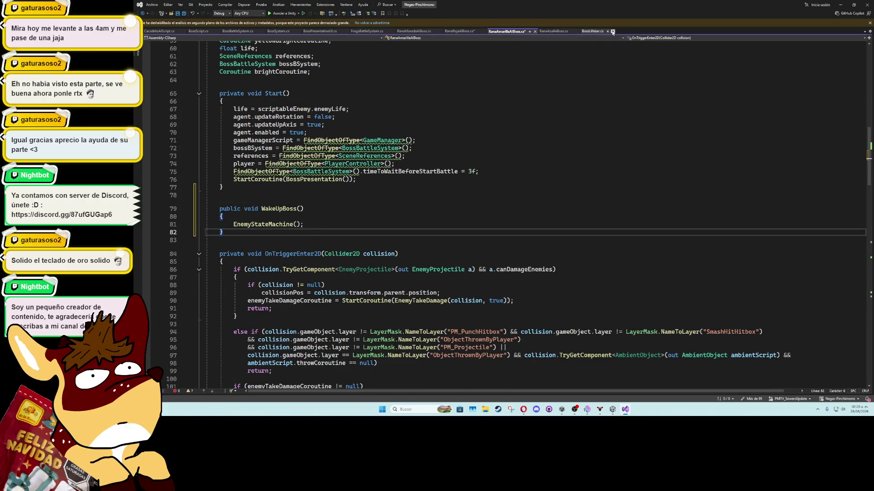
left_click(554, 31)
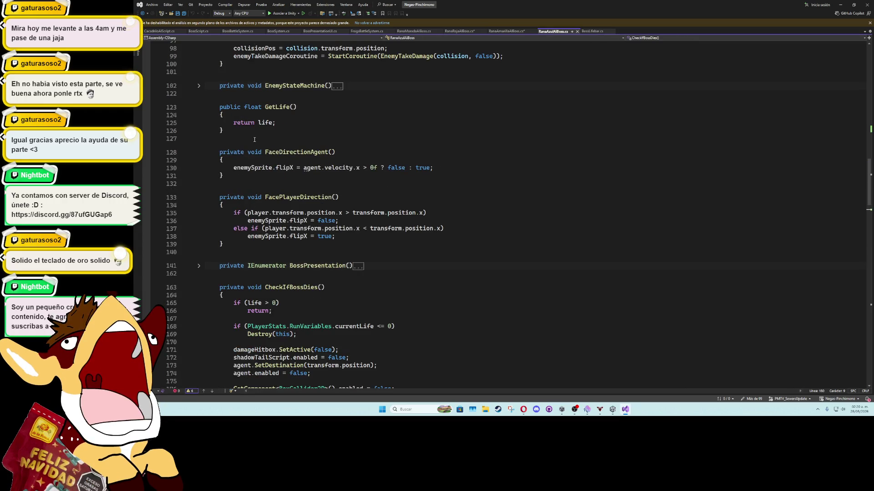
left_click(247, 93)
key("Return")
key("ctrl+v")
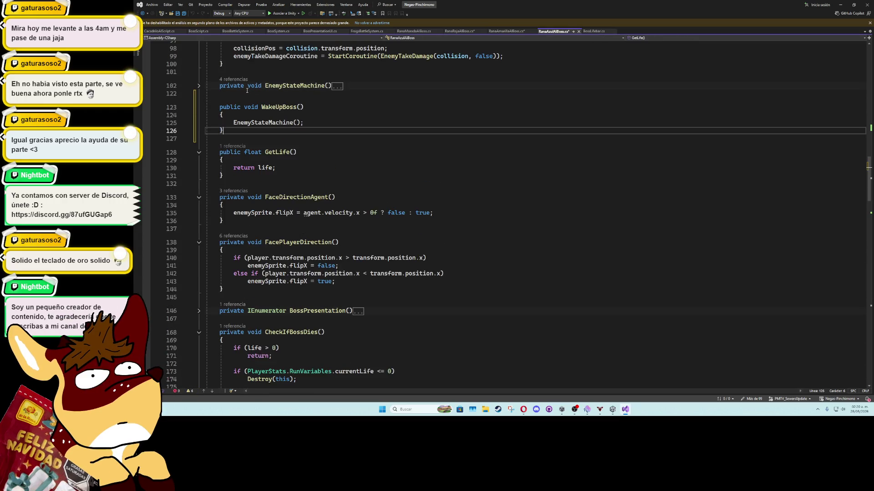
key("ctrl+s")
Step: Paste WakeUpBoss into CacadriloAIScript after GetLife, change its call to AttackState(), and save
left_click(168, 31)
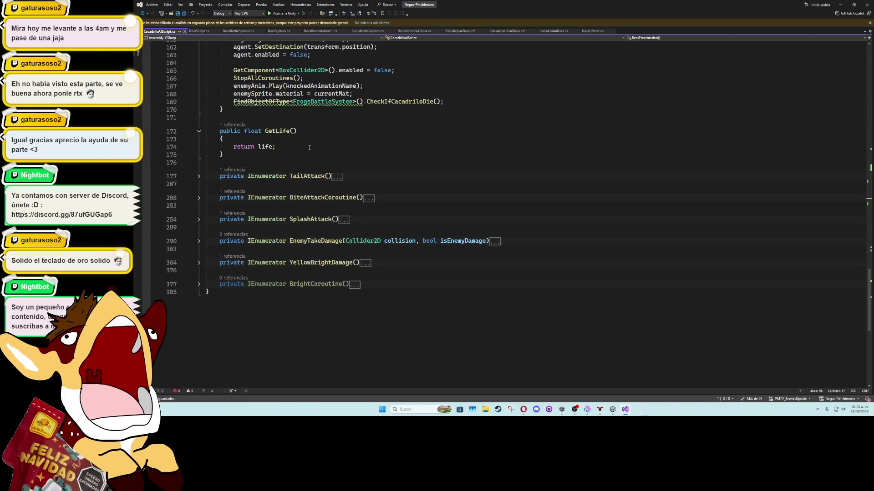
left_click(272, 162)
key("Return")
key("ctrl+v")
left_click(274, 192)
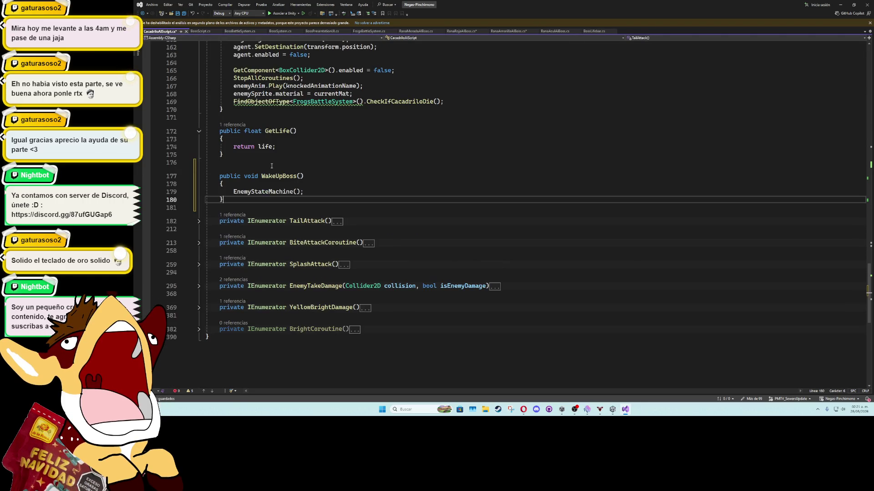
double_click(275, 191)
scroll(387, 187, "up", 3)
type("Atta")
key("Tab")
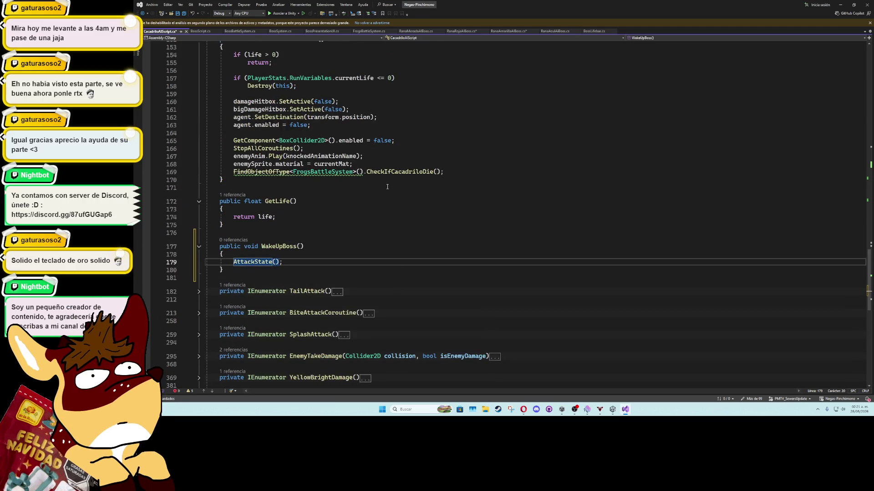
type("()")
key("BackSpace")
key("BackSpace")
key("Up")
key("Up")
key("Up")
key("ctrl+s")
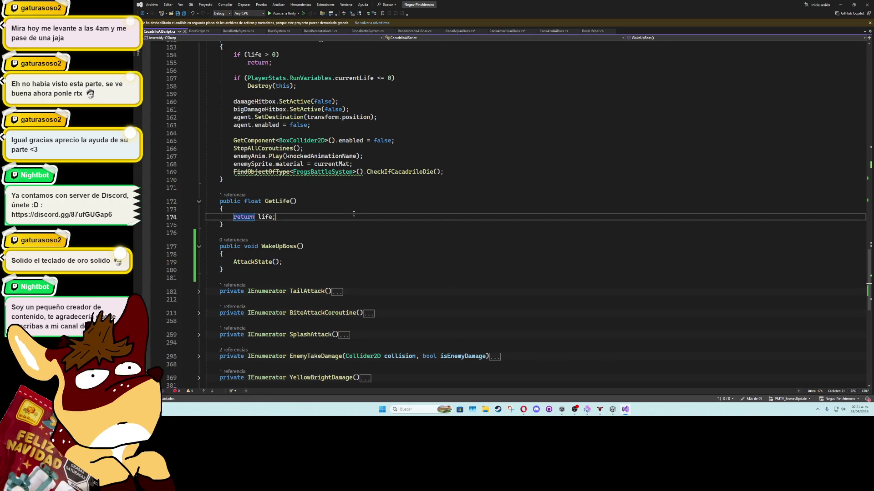
left_click(469, 31)
left_click(507, 31)
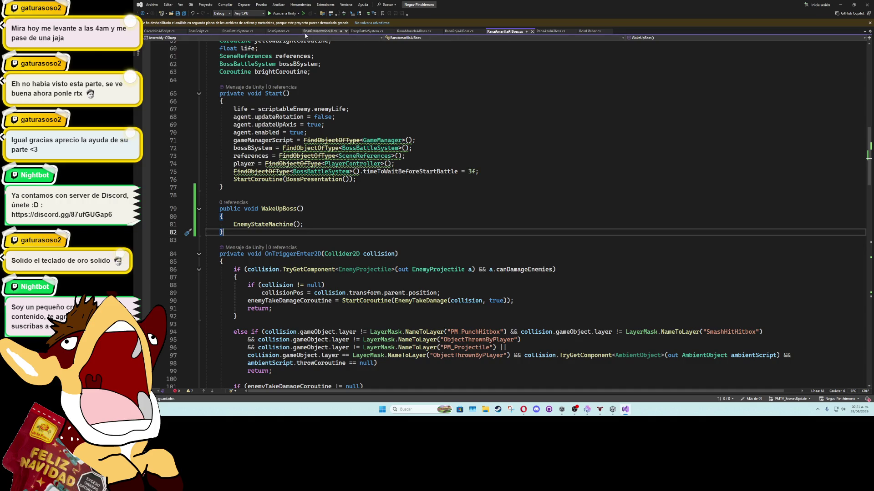
Step: Under the wake-up comment, add cacadriloScript.WakeUpBoss(); and ranaAmarilla.WakeUpBoss(); calls
left_click(367, 31)
scroll(354, 242, "down", 12)
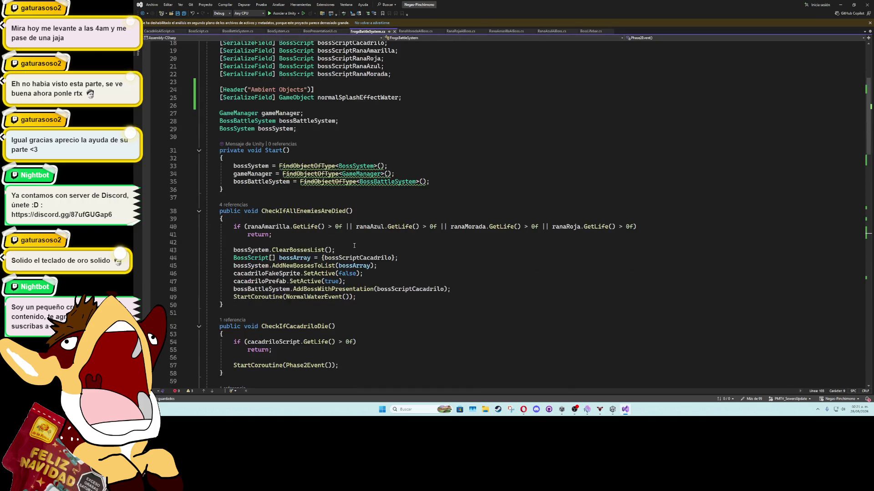
scroll(353, 241, "down", 16)
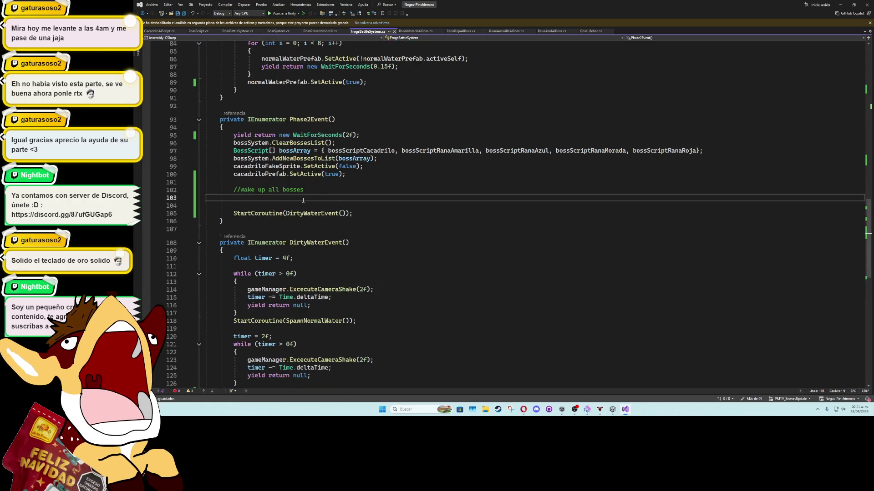
type("boss")
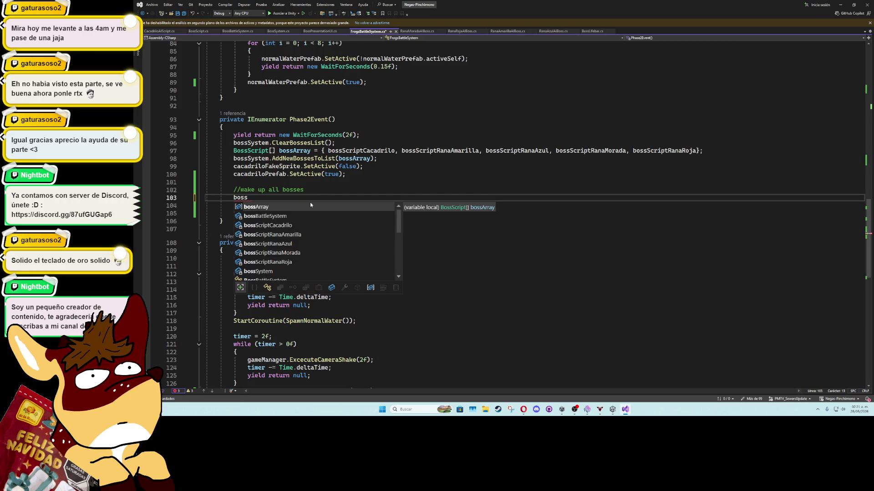
key("BackSpace")
key("BackSpace")
key("BackSpace")
type("ca")
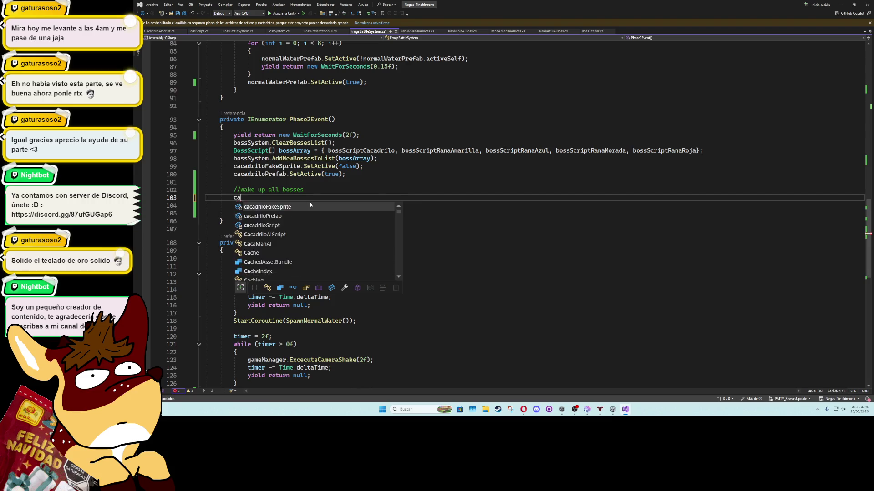
type("cadrilos")
key("Tab")
type(".w")
key("Tab")
type("();")
key("Return")
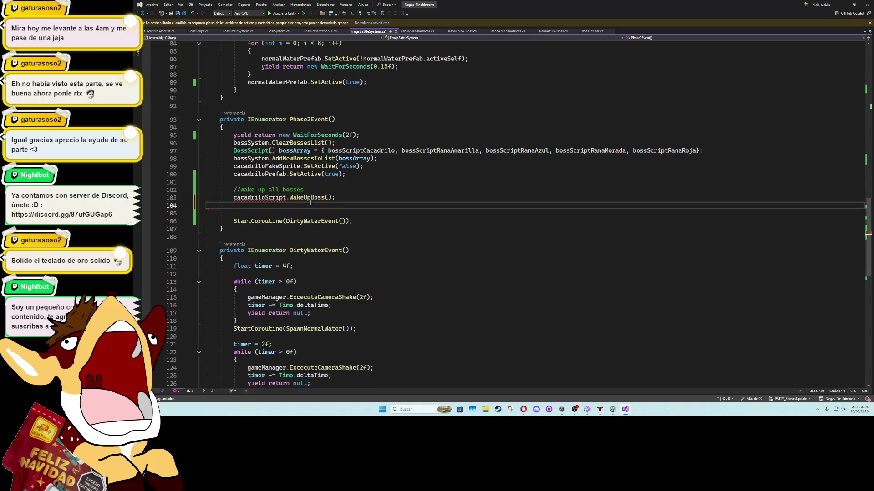
type("amarill")
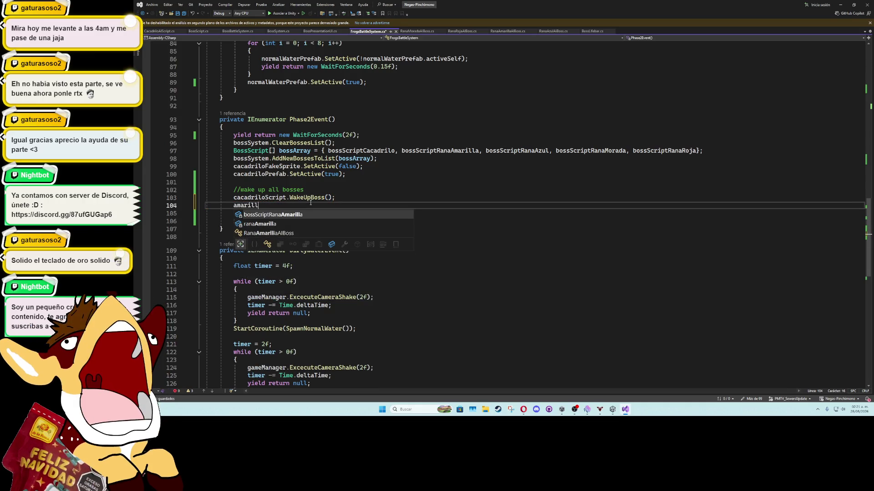
key("Down")
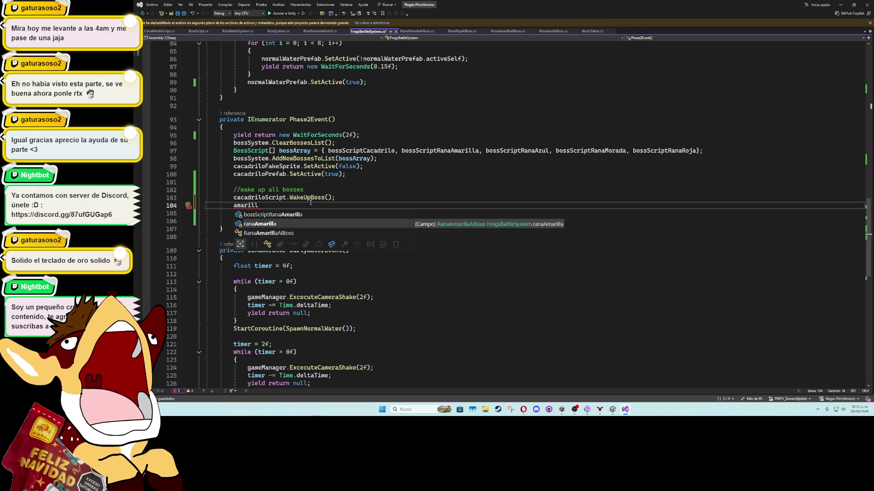
key("Tab")
type(".W")
key("Tab")
type("();")
key("Return")
Step: Add WakeUpBoss() calls for ranaAzul, ranaRoja and ranaMorada
type("azul")
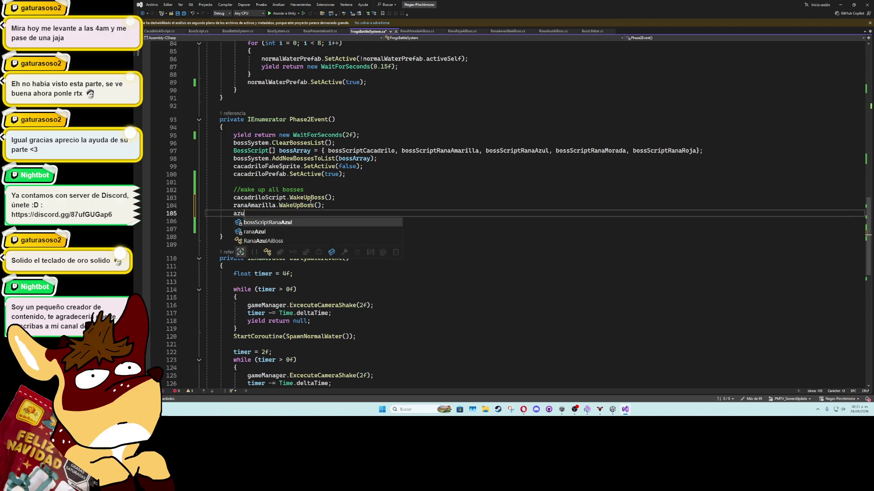
key("Tab")
type(".W")
key("Tab")
type("();")
type("red")
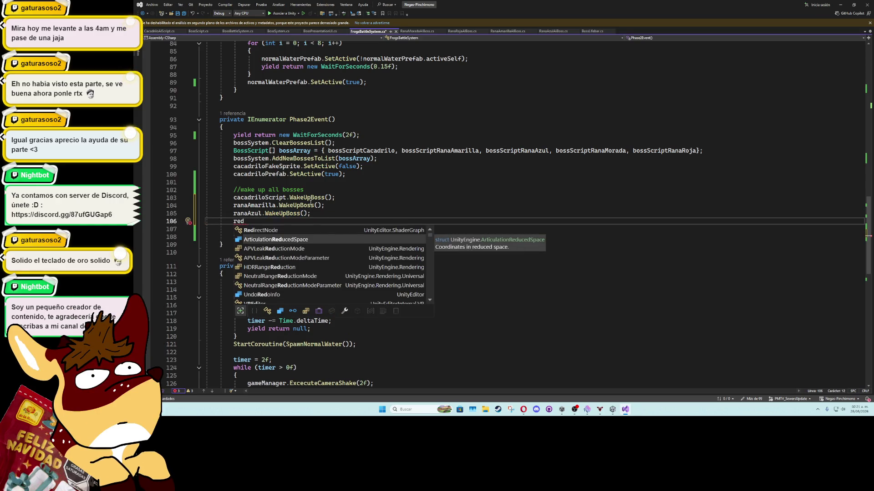
key("BackSpace")
key("BackSpace")
type("anar")
key("Tab")
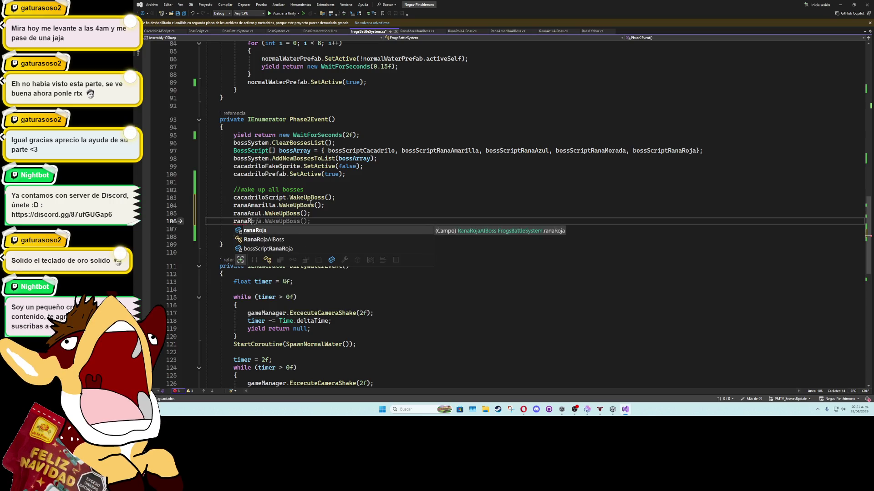
type(".")
key("Tab")
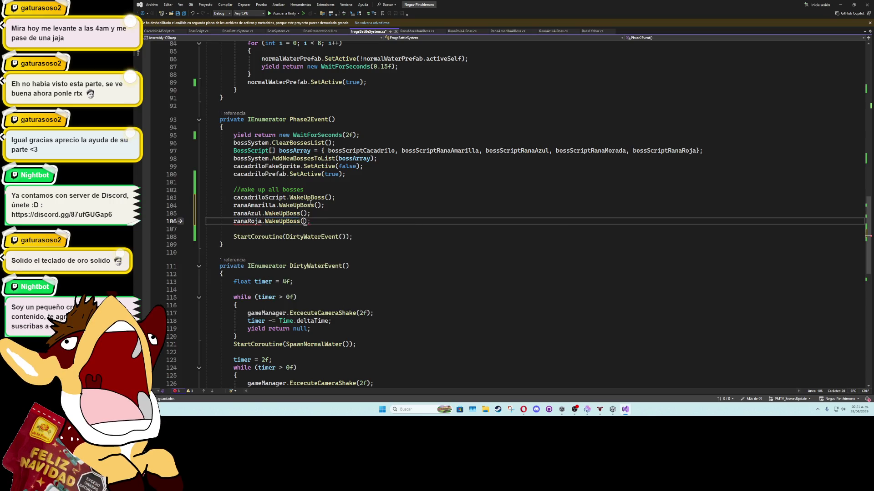
key("Tab")
key("Return")
type("ranap")
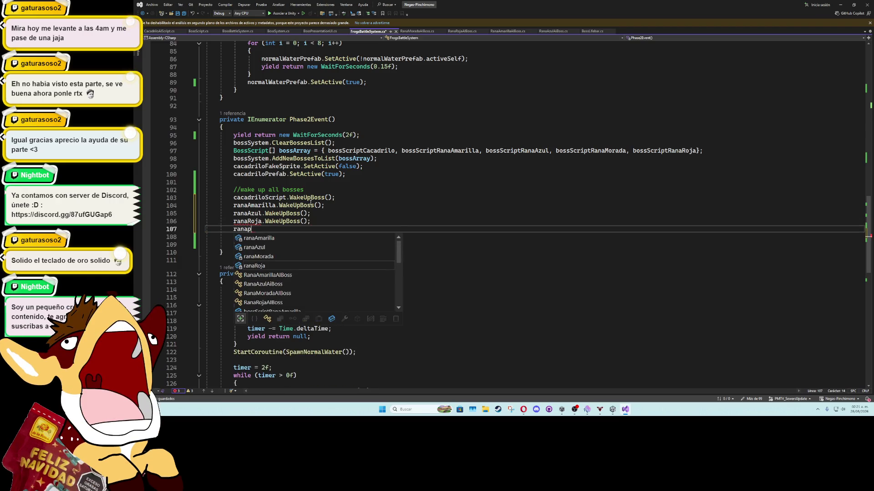
key("BackSpace")
type("m")
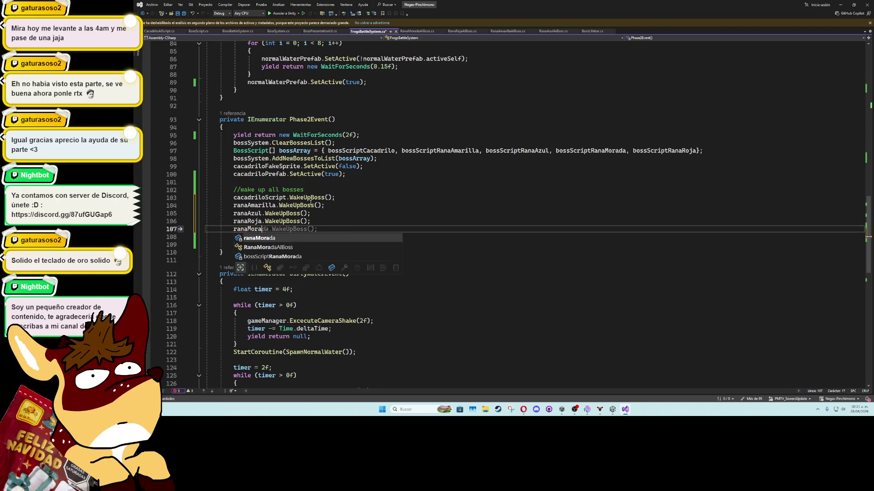
key("Tab")
key("Tab")
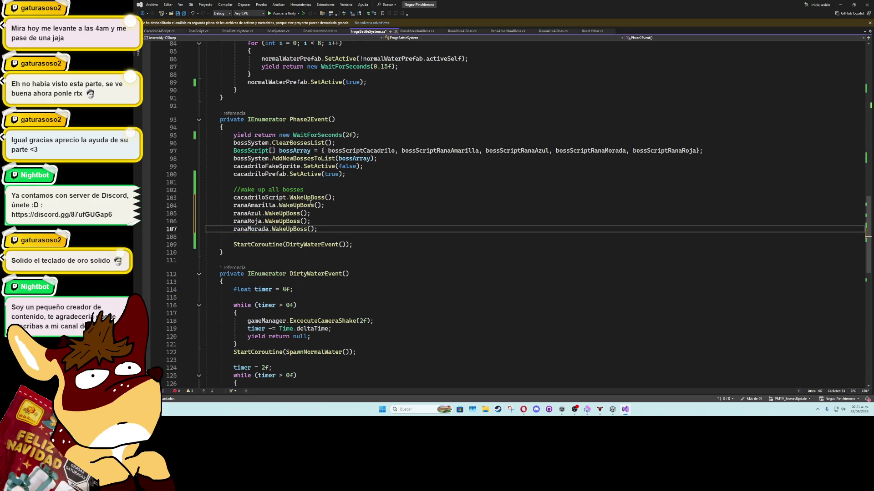
left_click(350, 205)
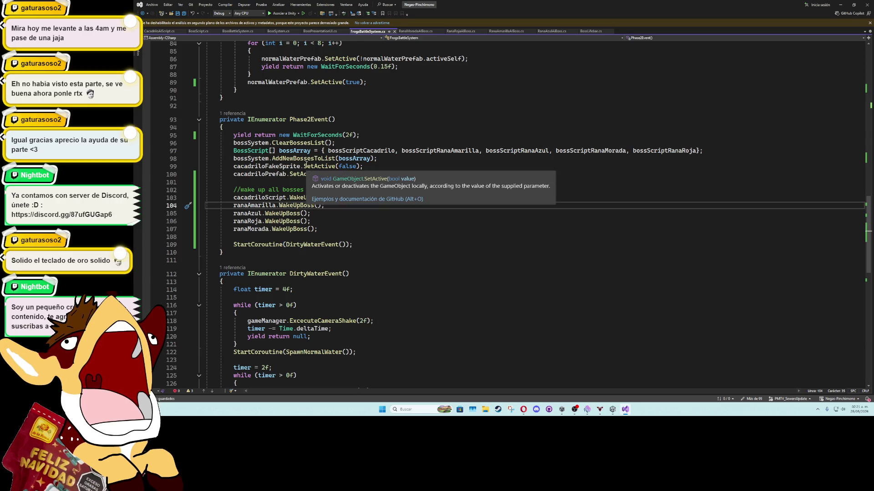
Step: Open line 109 below the wake-up calls and try bossBattleSystem.add, then erase it
left_click(328, 238)
key("Return")
key("Return")
key("Up")
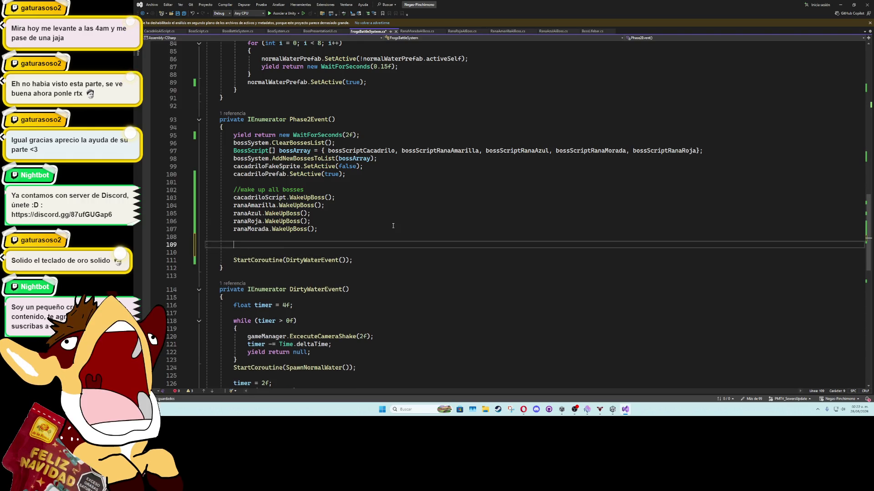
type("u")
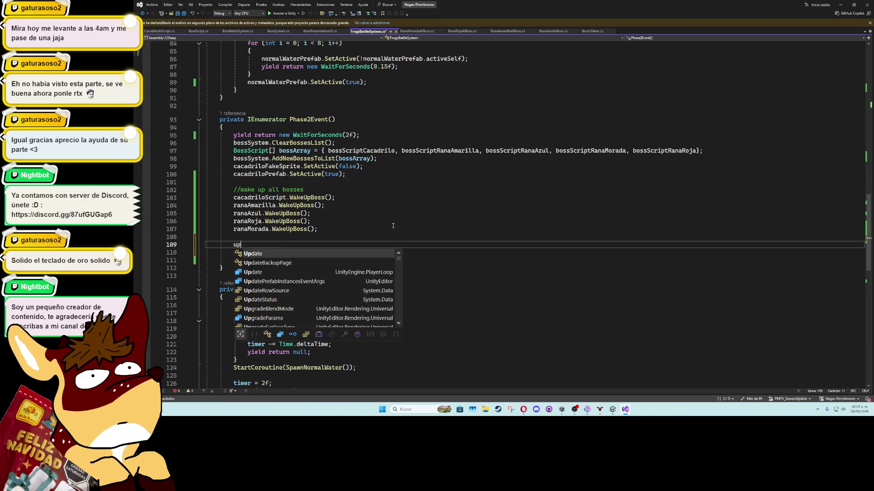
key("BackSpace")
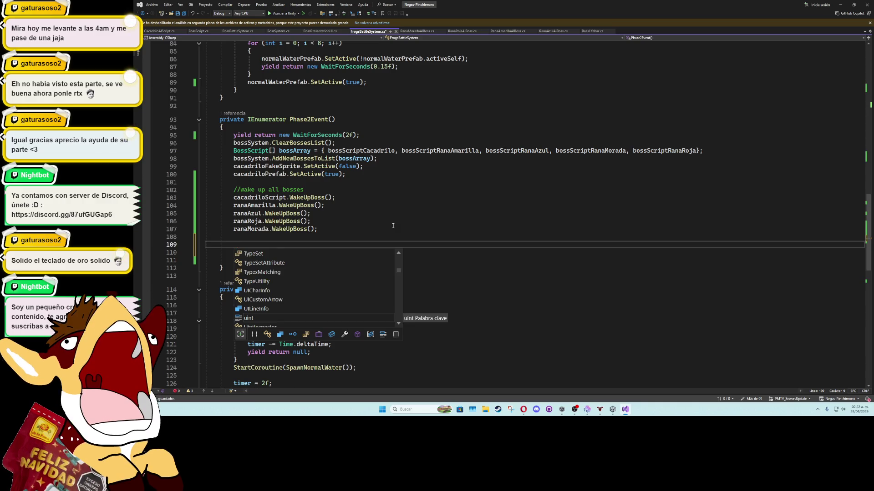
type("b")
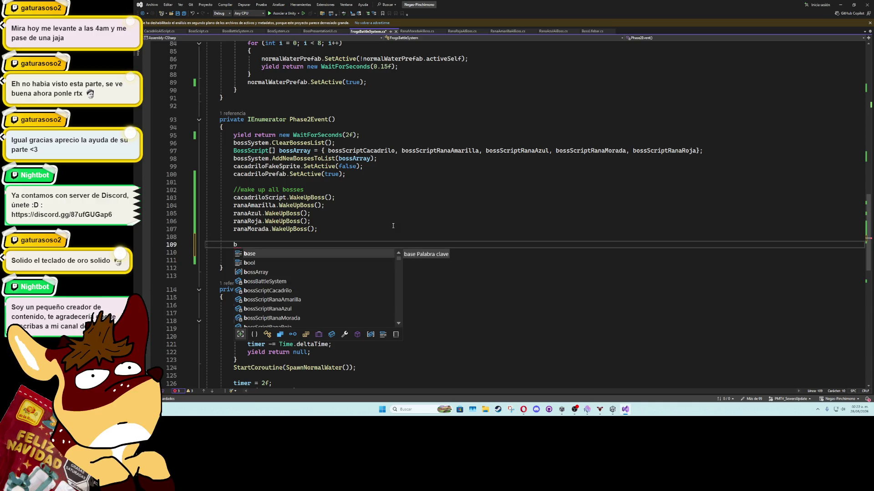
key("BackSpace")
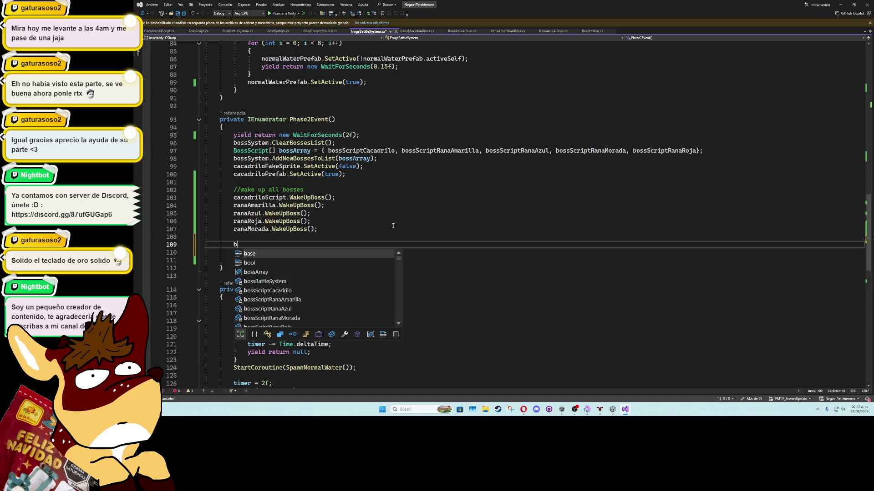
type("bossba")
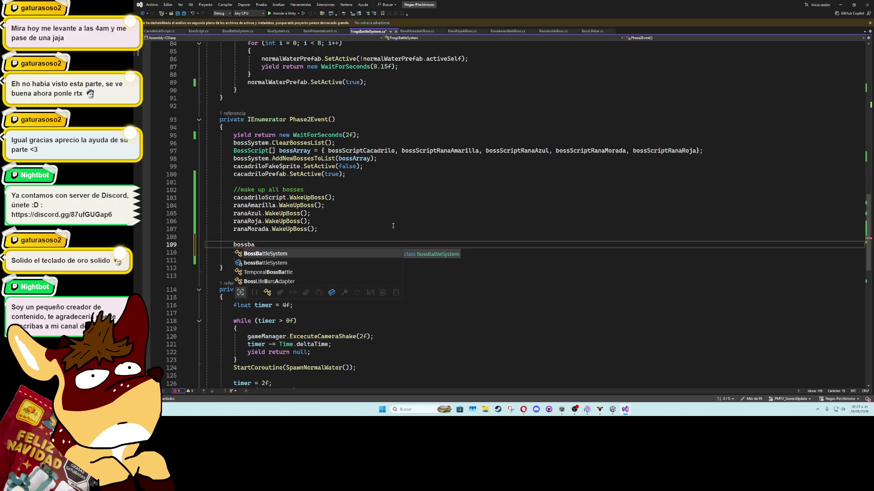
key("Tab")
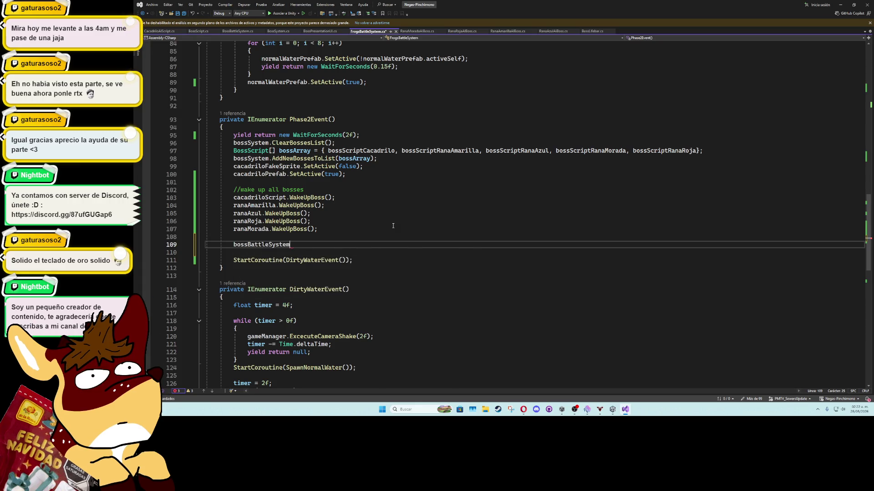
type(".add")
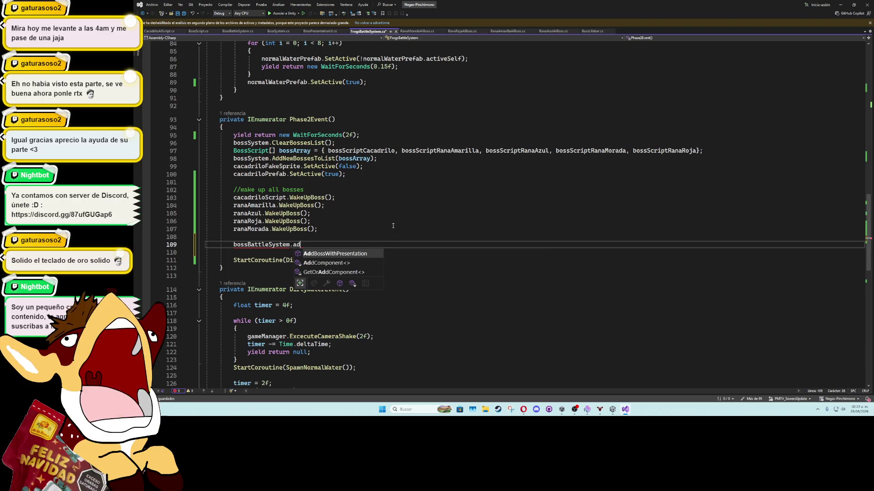
key("BackSpace")
key("BackSpace")
key("BackSpace")
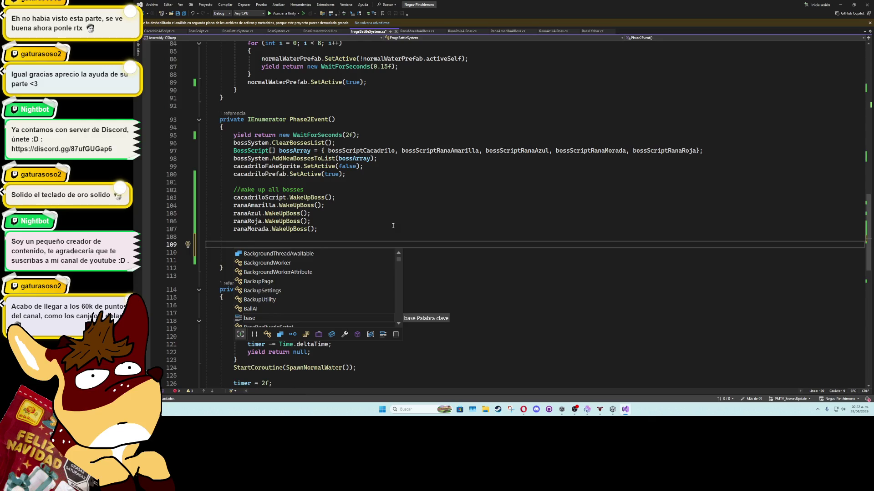
Step: Type bossSystem. and browse its IntelliSense members such as add and update
type("ba")
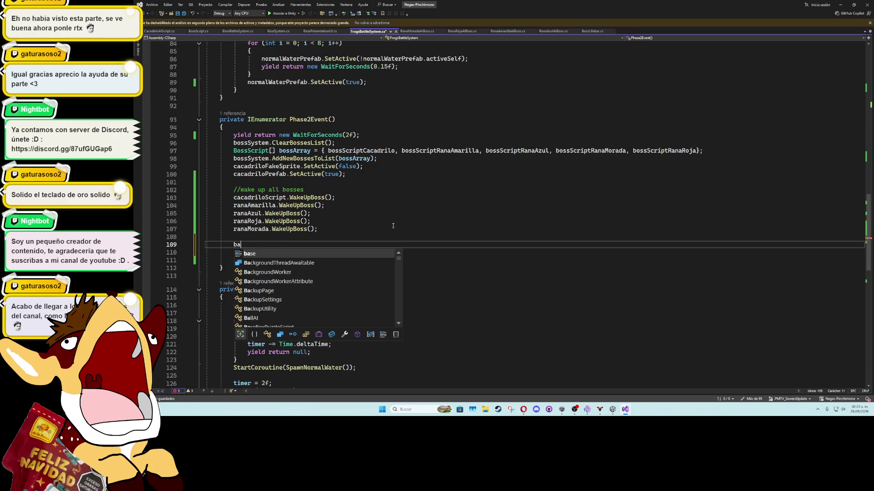
type("ttle")
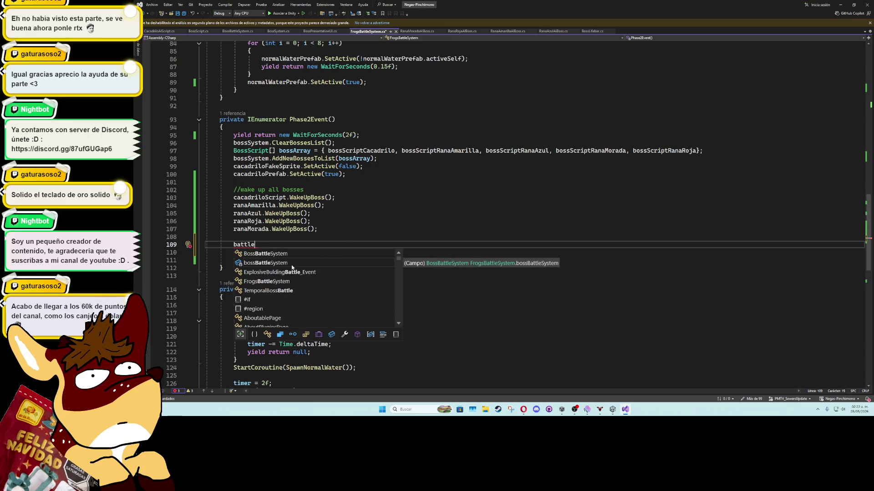
scroll(292, 269, "down", 5)
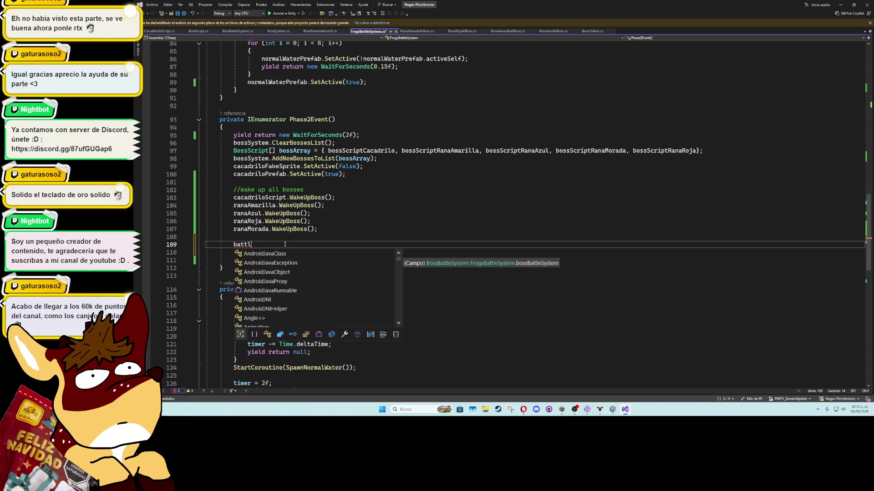
key("BackSpace")
key("BackSpace")
key("BackSpace")
type("ossSy")
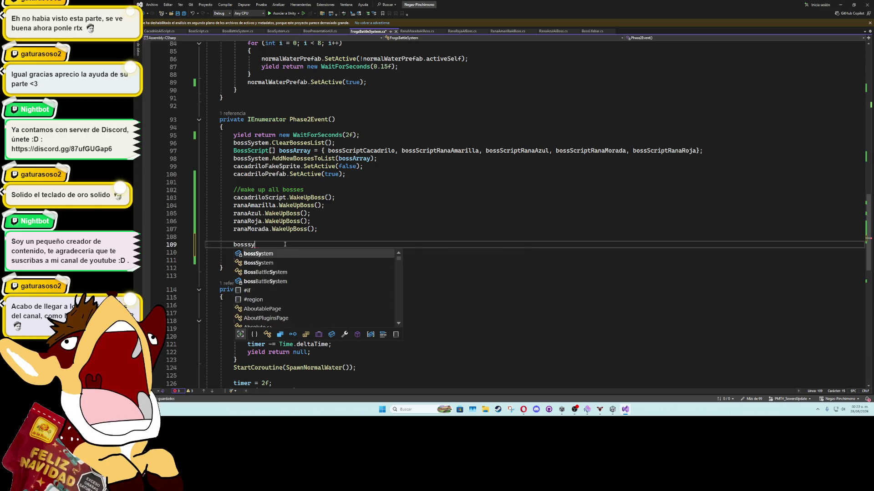
type("stem.add")
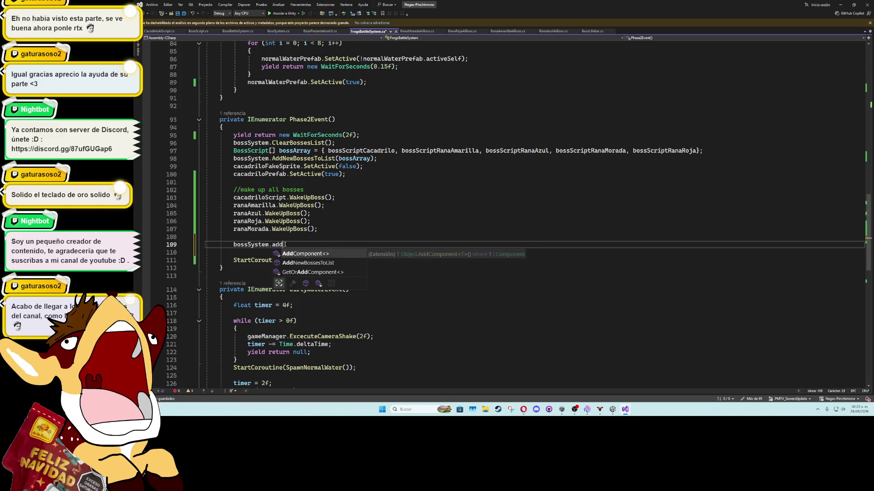
key("BackSpace")
key("BackSpace")
key("BackSpace")
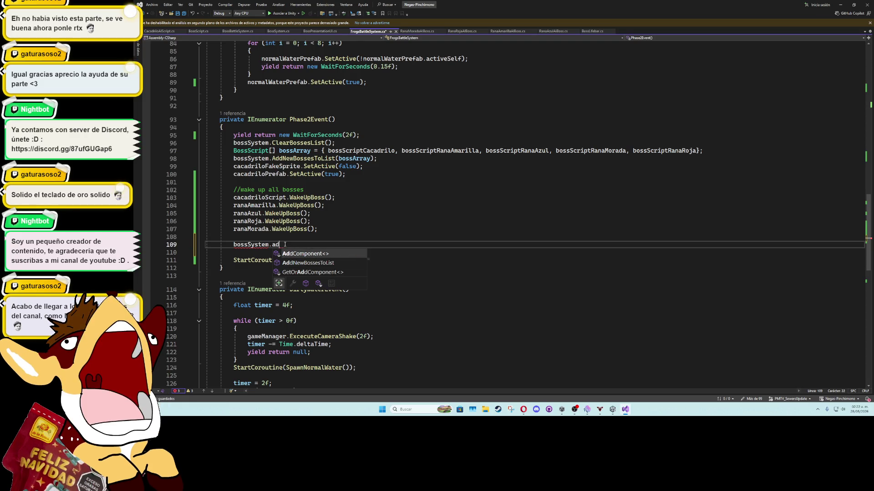
type("update")
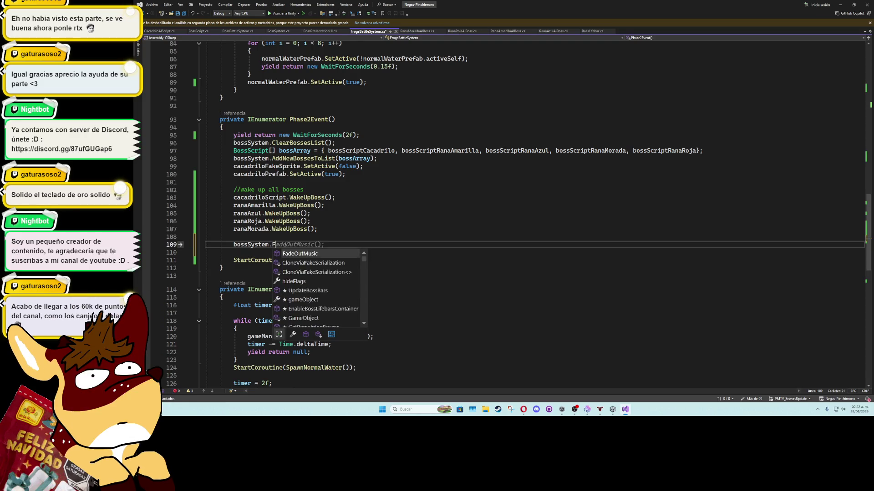
key("BackSpace")
key("BackSpace")
key("BackSpace")
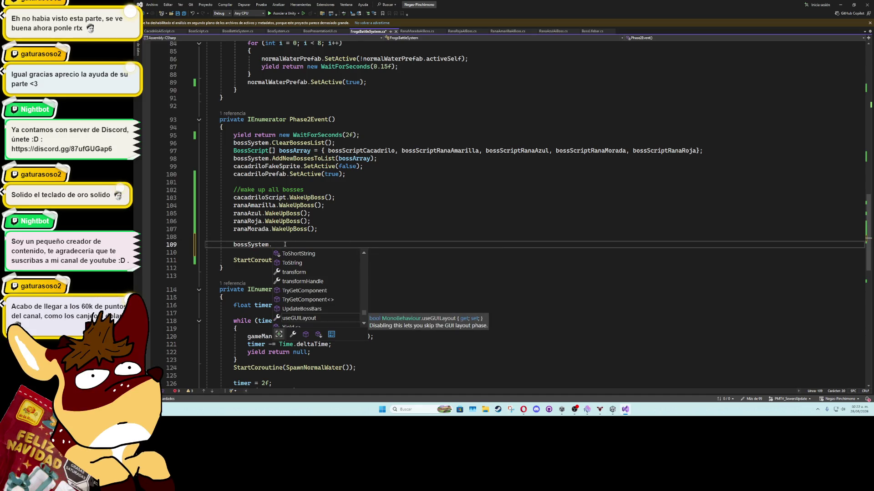
scroll(305, 205, "up", 11)
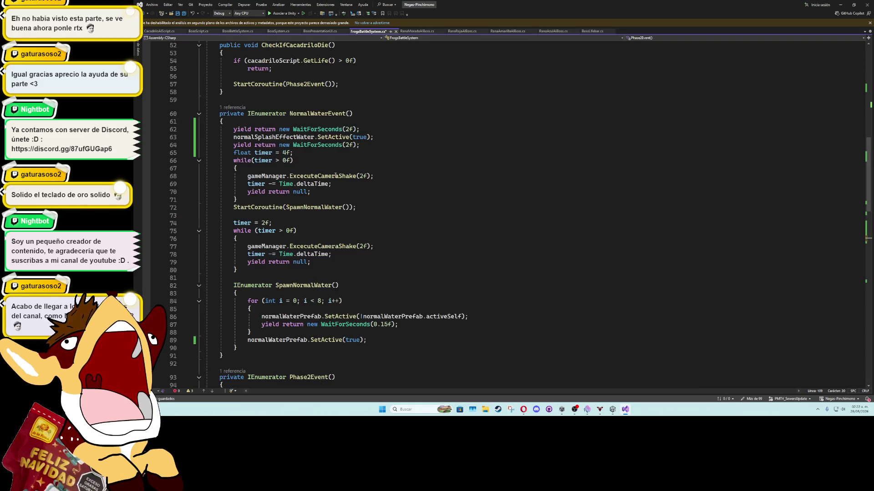
Step: From AddBossWithPresentation's definition, take the InstantiateAllBossBars call on line 277
scroll(339, 192, "up", 8)
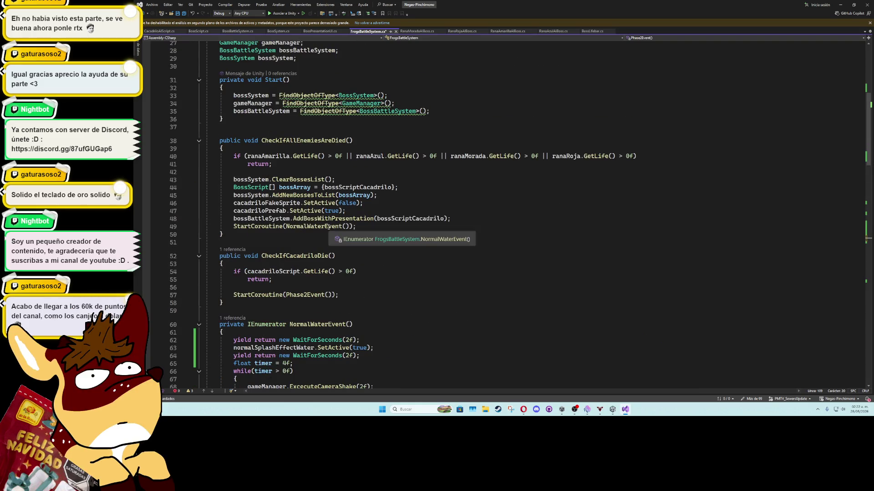
left_click(347, 219, "ctrl")
scroll(337, 228, "down", 6)
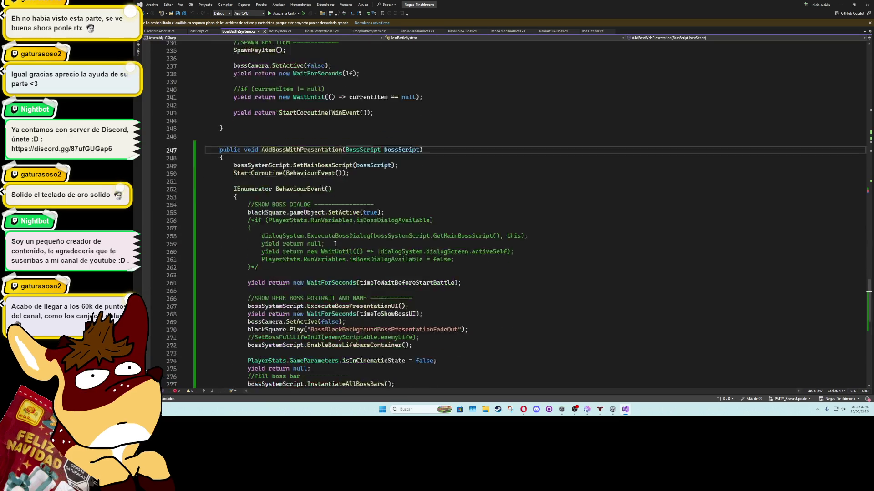
scroll(334, 247, "down", 2)
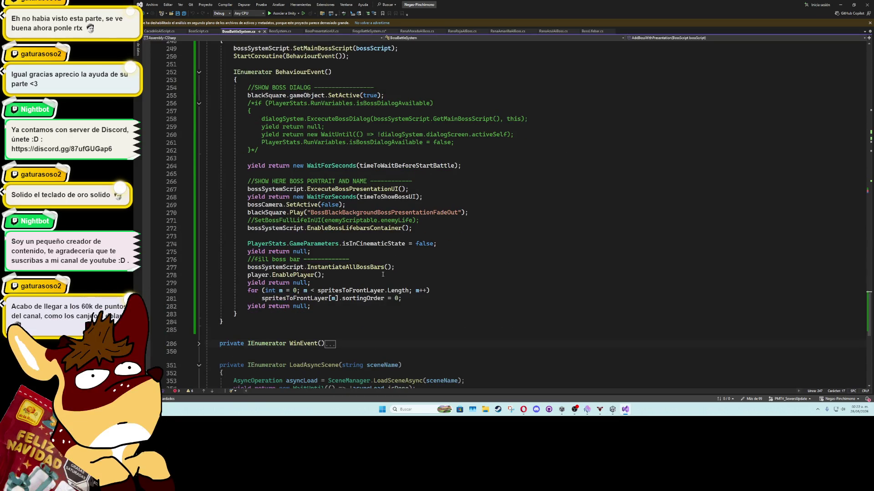
left_click_drag(395, 268, 247, 268)
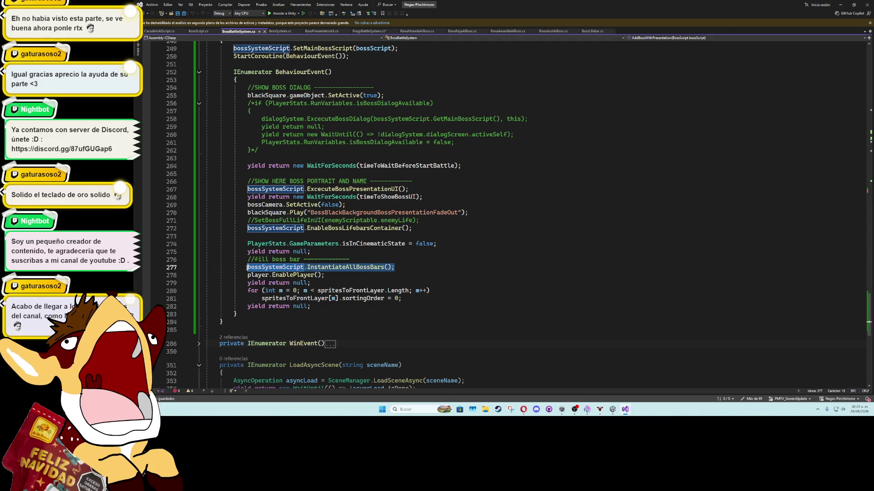
left_click(163, 31)
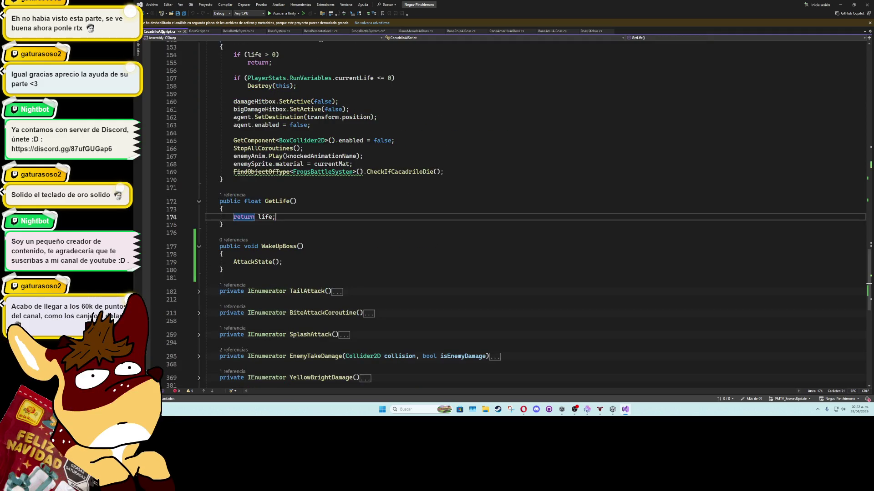
left_click(199, 31)
left_click(238, 31)
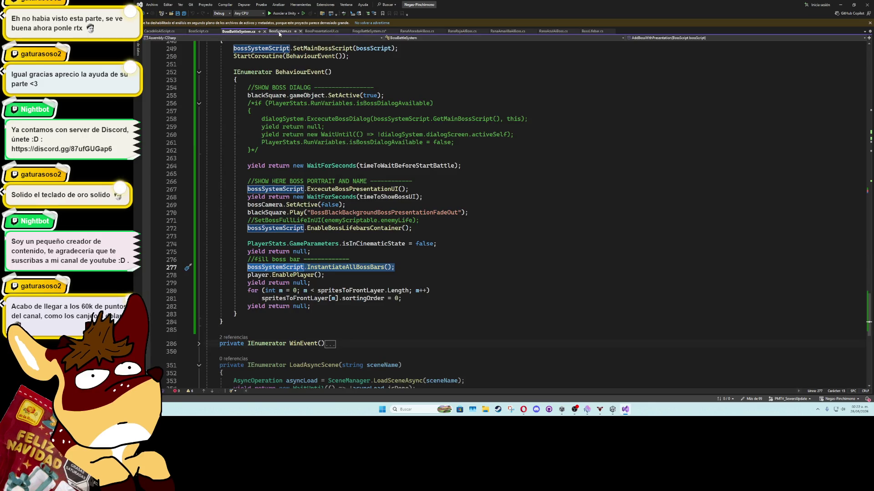
left_click(369, 31)
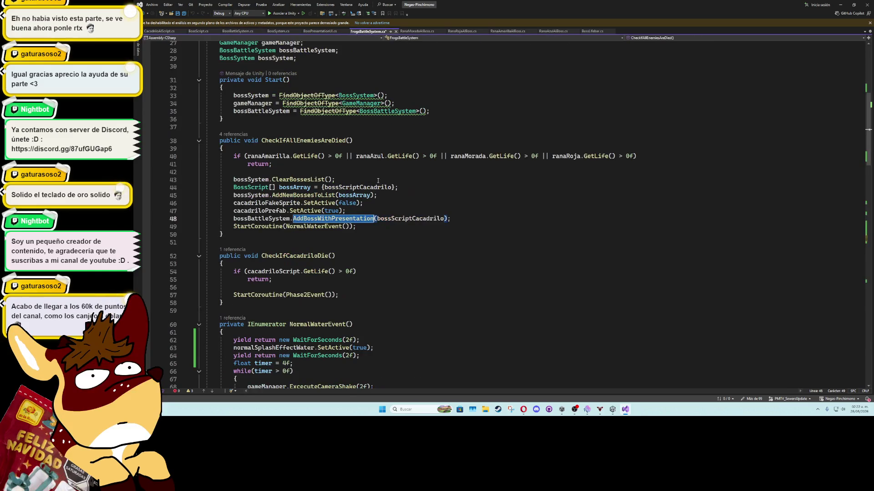
Step: Put bossSystem.InstantiateAllBossBars() on line 109, delete the blank line below, and save
left_click(455, 221)
scroll(455, 222, "down", 18)
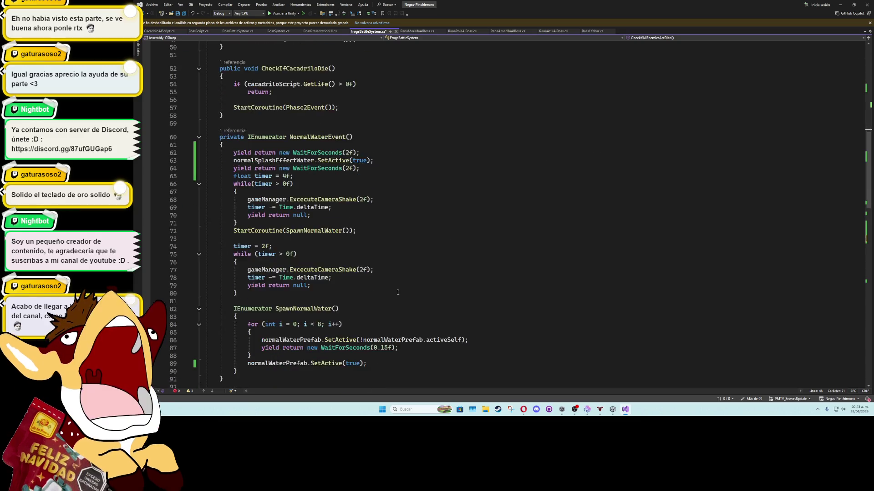
left_click(330, 263)
left_click(234, 269)
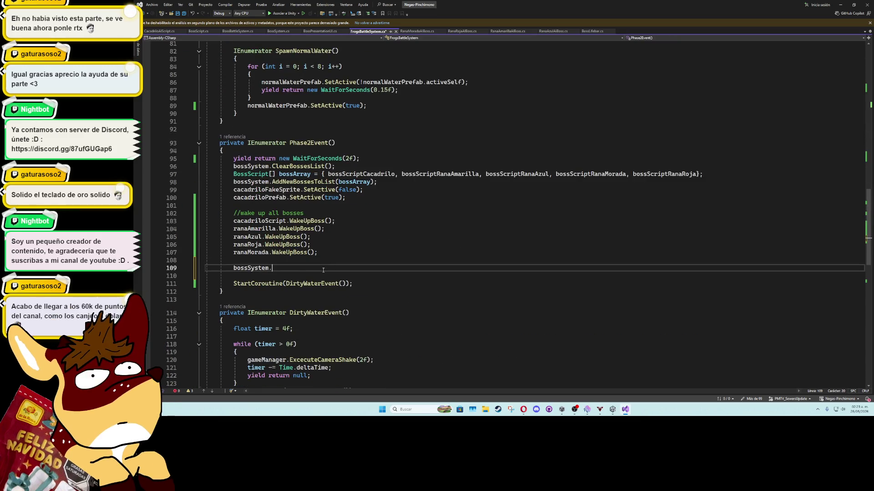
key("Tab")
double_click(246, 269)
type("bossy")
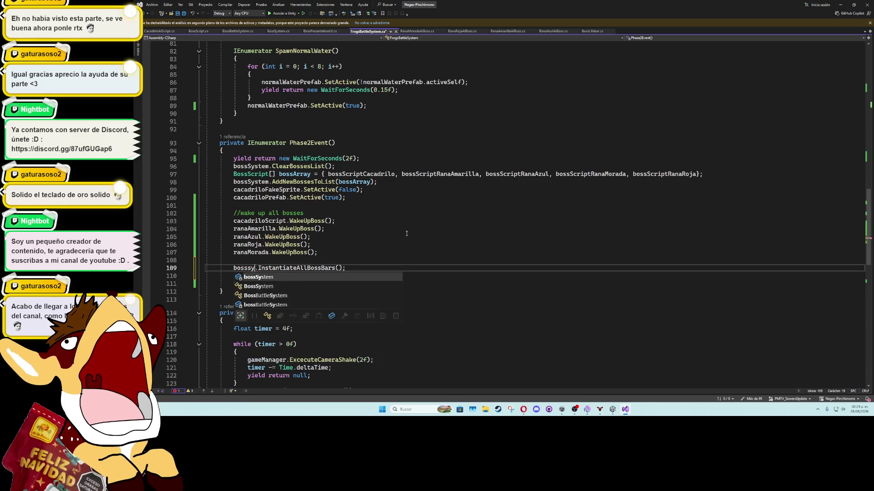
key("Tab")
key("Down")
key("Delete")
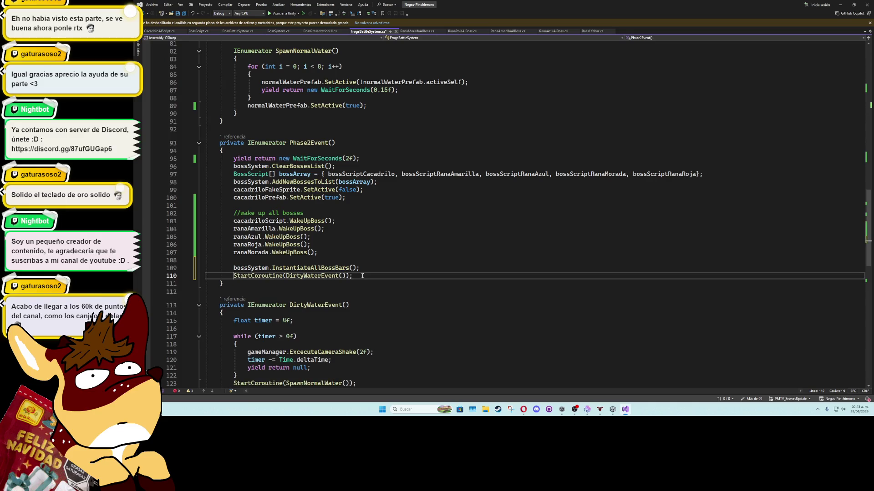
key("ctrl+s")
Step: After the bar loop in InstantiateAllBossBars, add FindObjectOfType<BossLifeBarsAdapter>().AdaptAllBars();
left_click(335, 267, "ctrl")
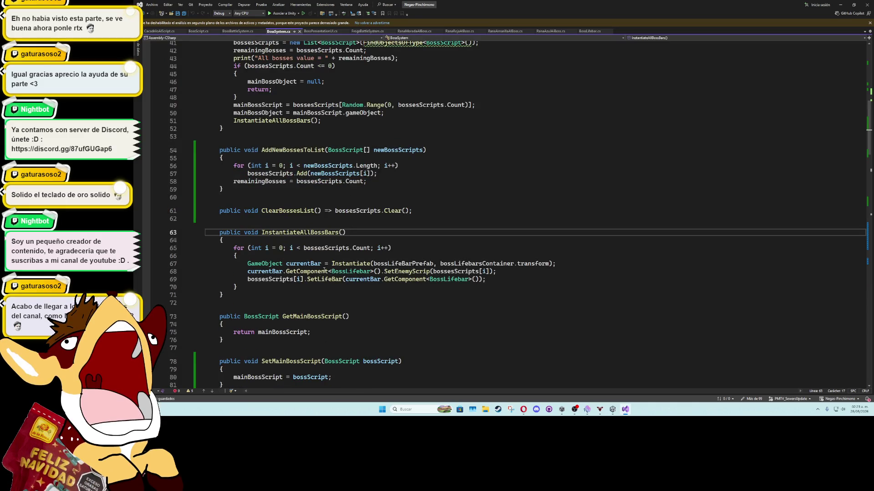
key("Down")
key("Down")
key("Down")
key("Return")
key("Return")
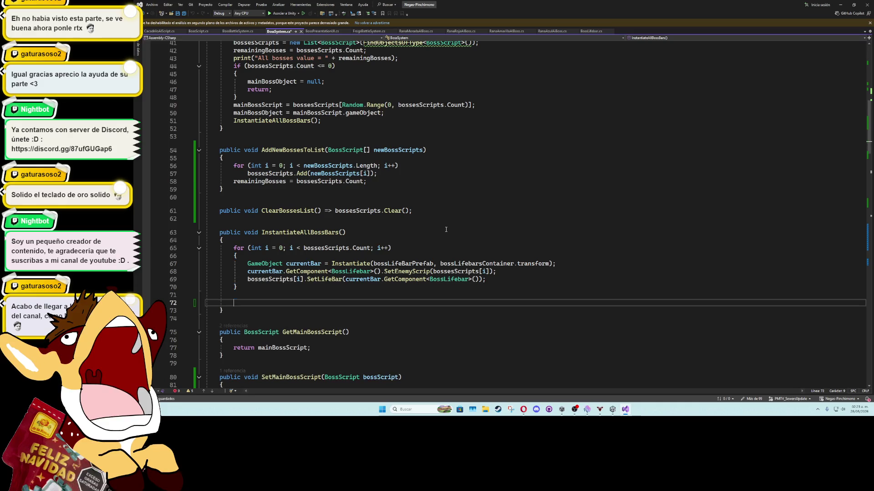
type("FindObjectOfType<")
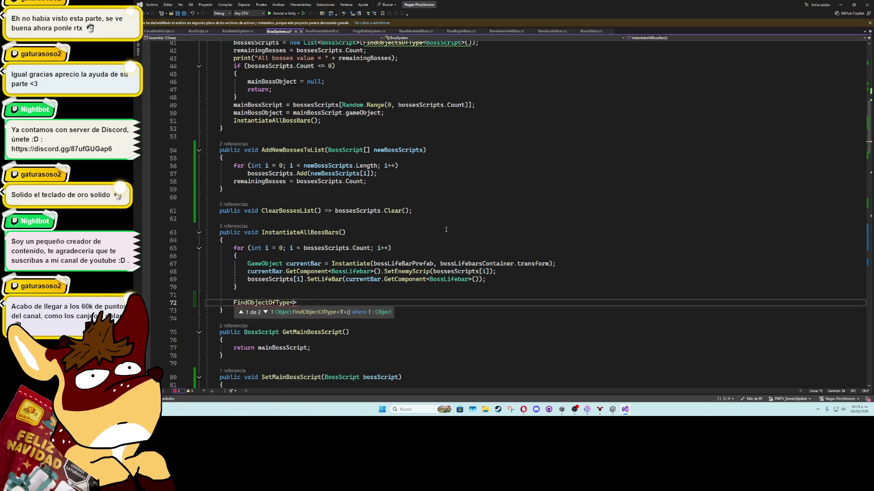
type("bossba")
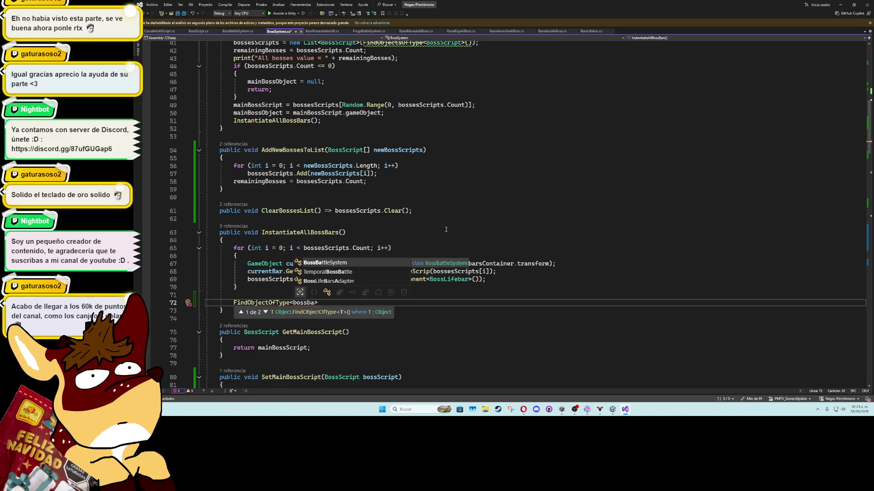
key("Down")
key("Down")
key("Tab")
type("().")
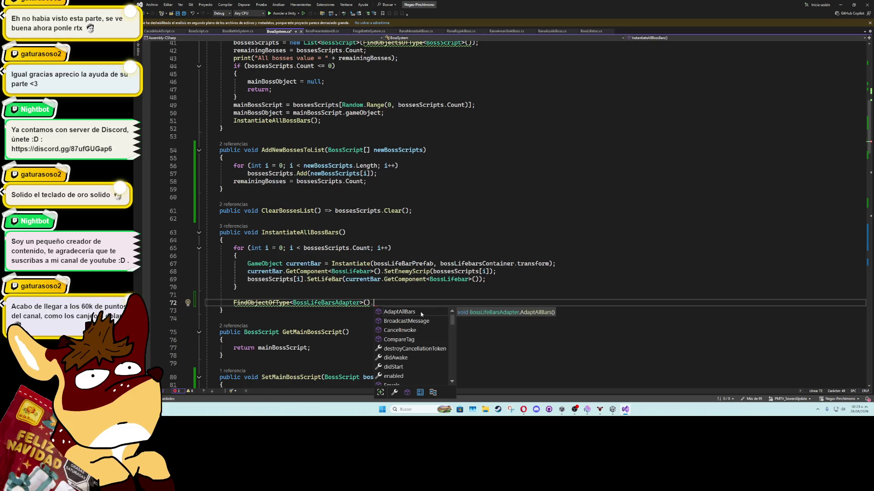
key("Tab")
type("();")
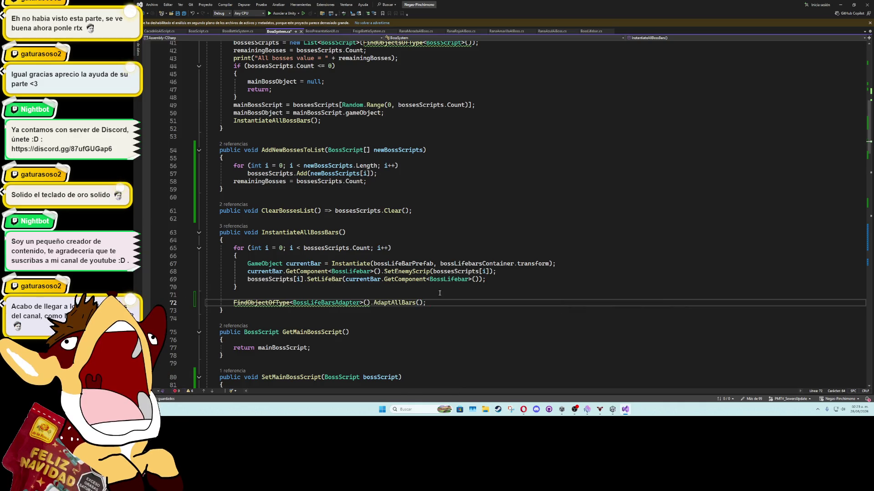
Step: Check AdaptAllBars in BossLifeBarsAdapter.cs, return to BossSystem.cs, then switch to Unity to recompile
left_click(398, 304, "ctrl")
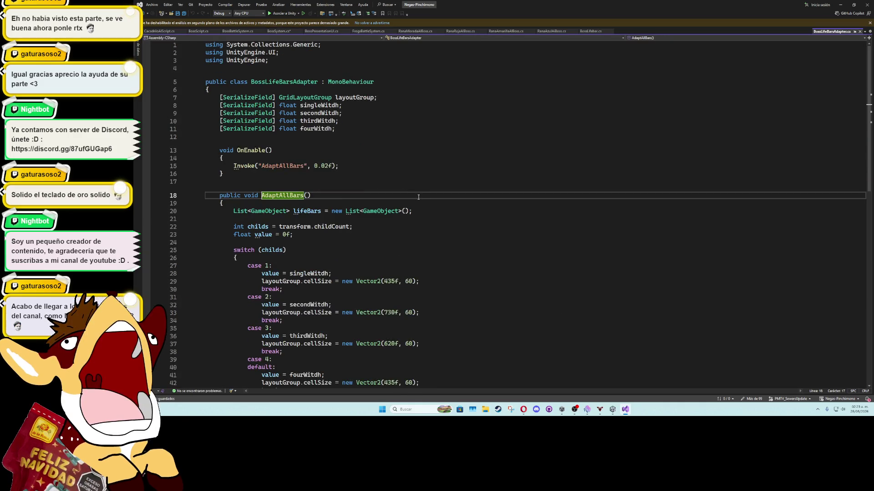
left_click(431, 107)
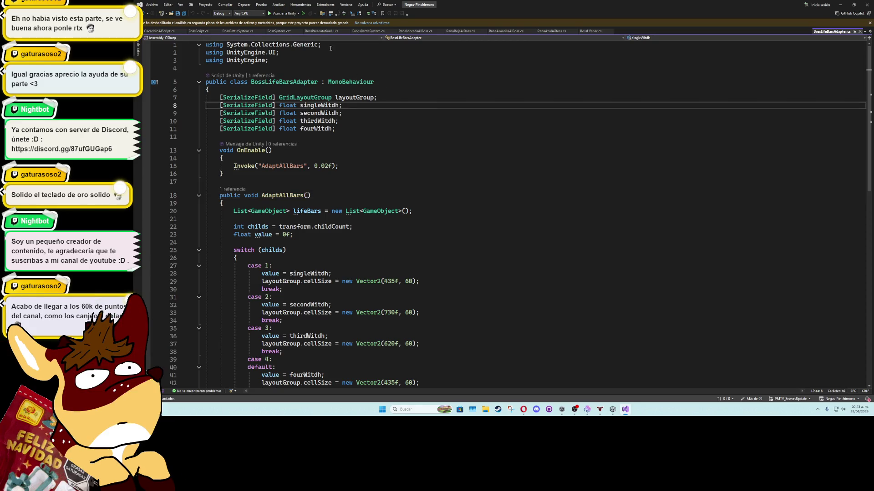
left_click(286, 32)
left_click(424, 135)
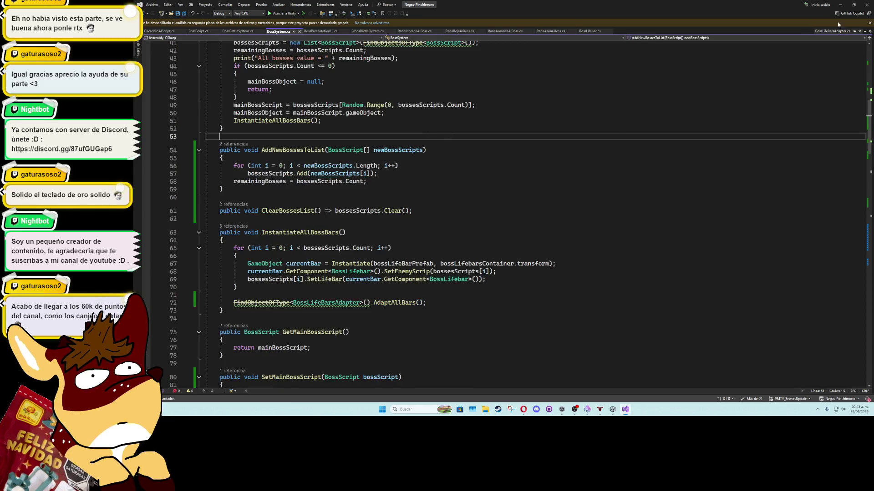
key("alt+Tab")
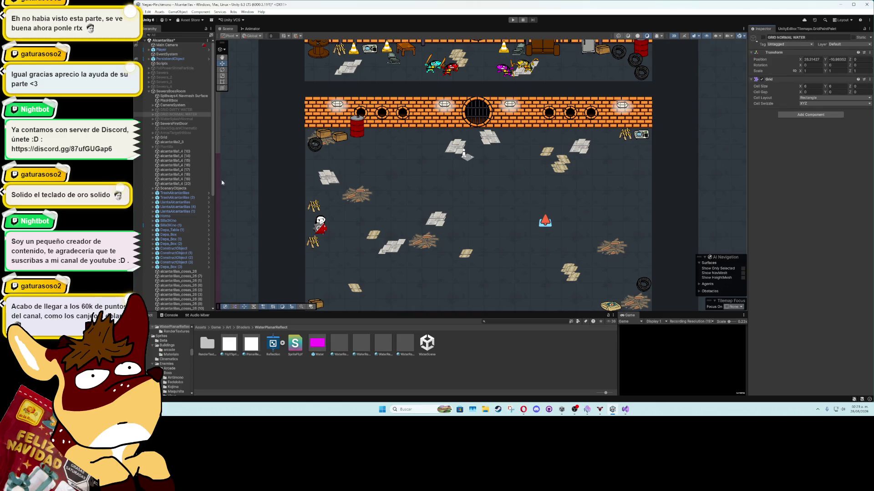
Step: Select SewersBossRoom and maximize the Game view, ready for play-testing
left_click(176, 91)
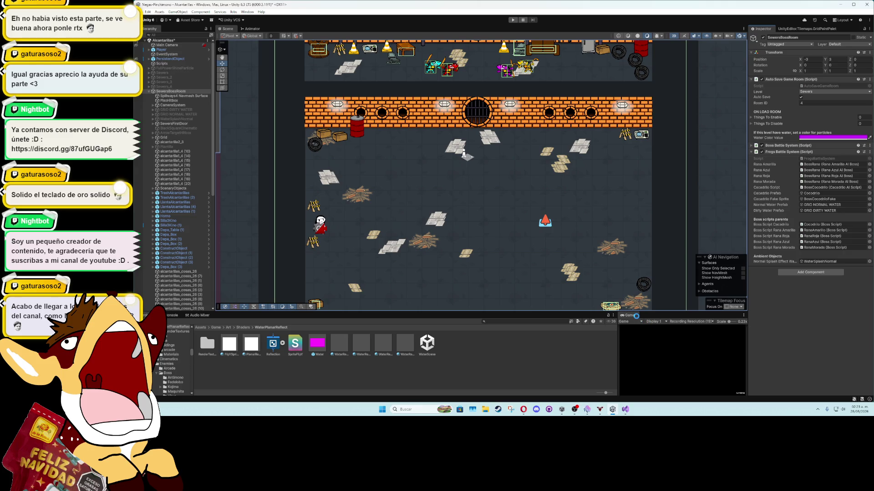
double_click(635, 316)
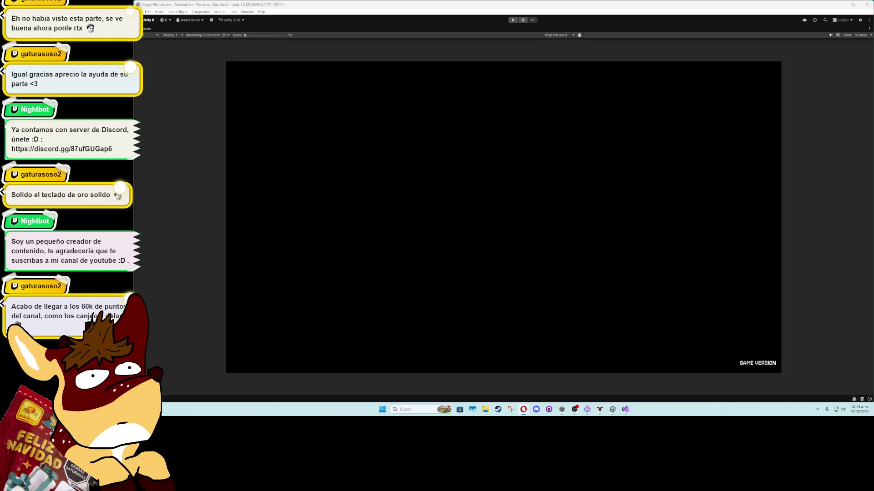
left_click(157, 32)
left_click(150, 23)
left_click(418, 196)
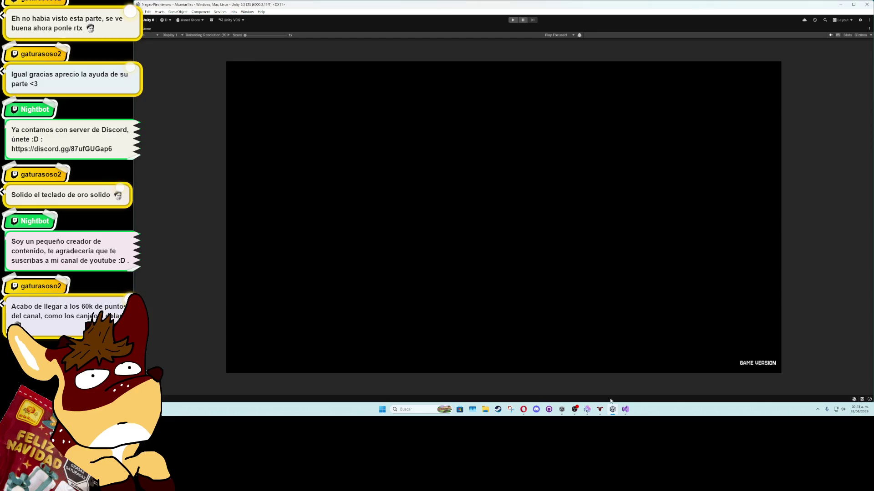
left_click(625, 409)
scroll(388, 265, "down", 15)
scroll(388, 265, "down", 18)
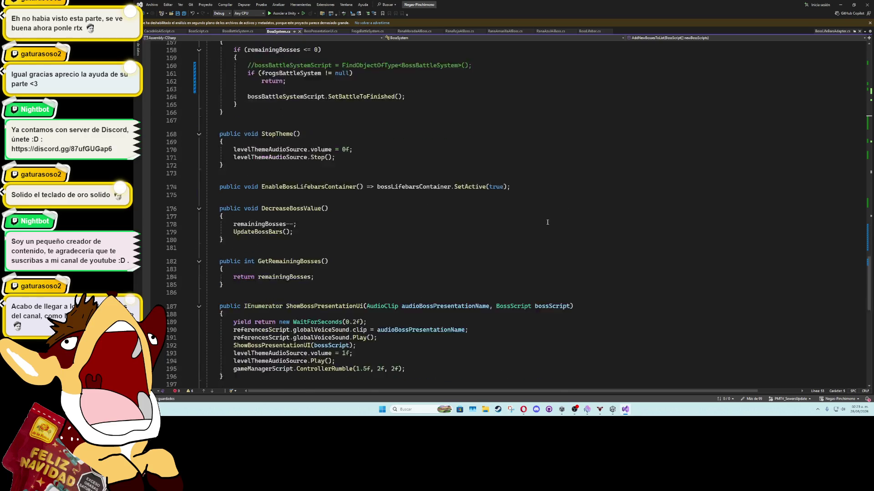
scroll(544, 224, "down", 7)
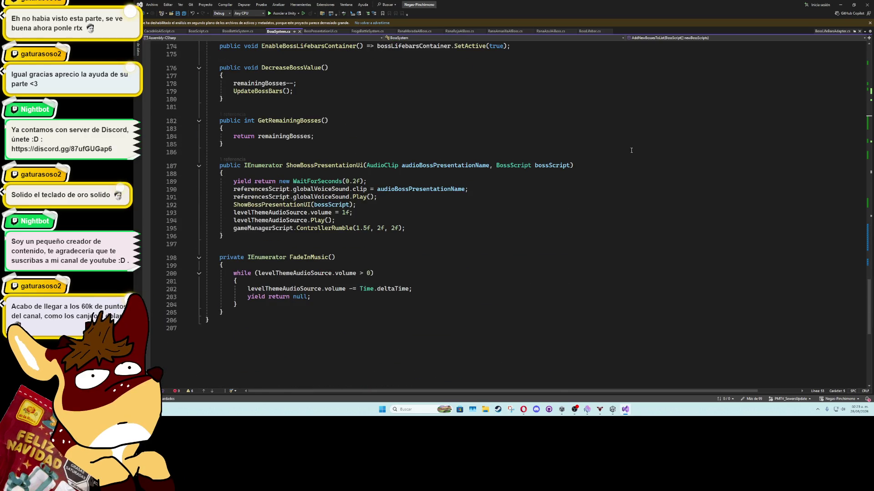
left_click(840, 4)
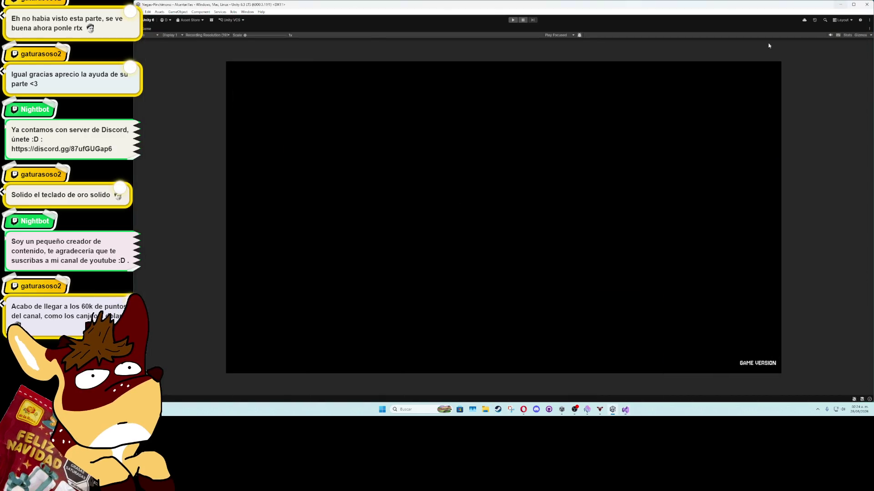
Step: Run and stop a play-test, then open the NullReferenceException's failing line 72 from the Console
left_click(512, 21)
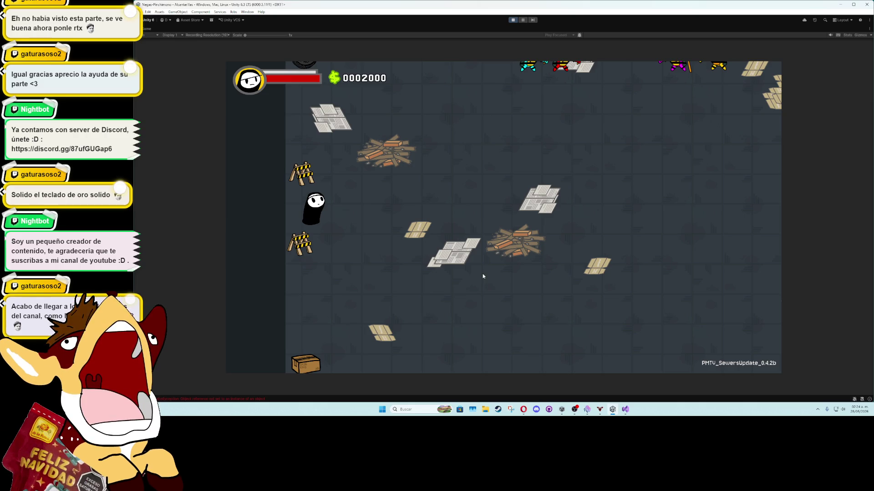
left_click(517, 20)
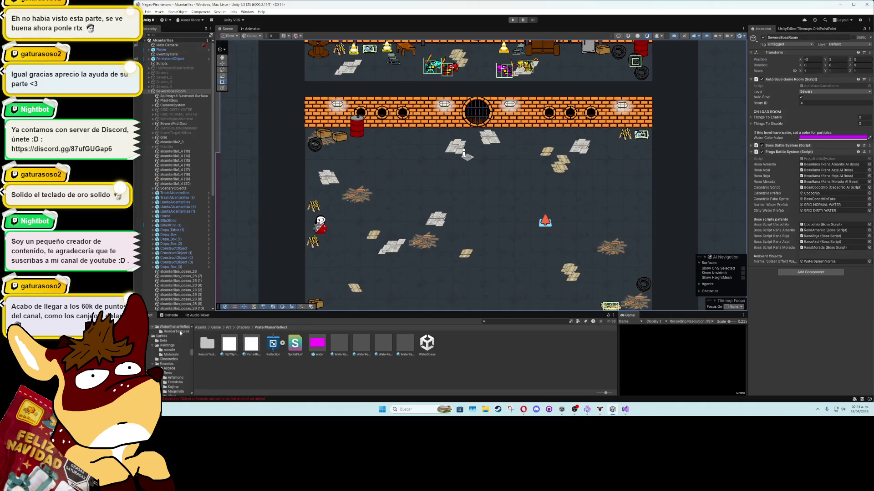
left_click(171, 315)
left_click(220, 362)
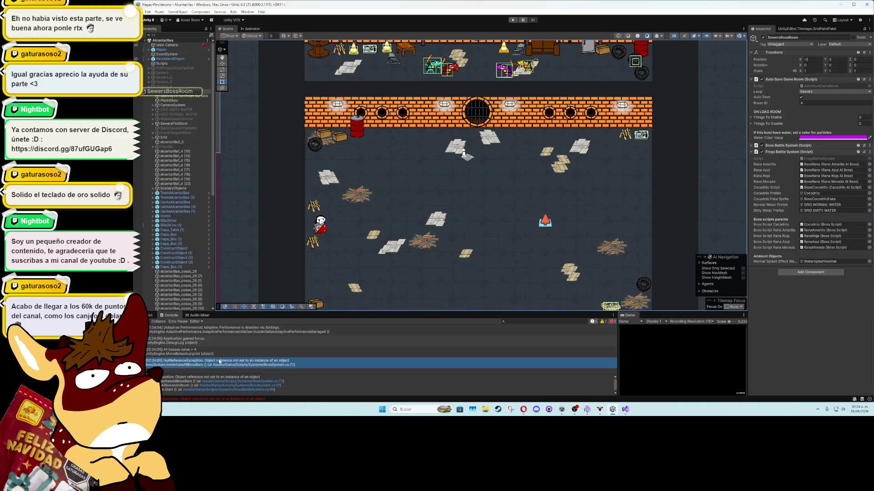
left_click(261, 382)
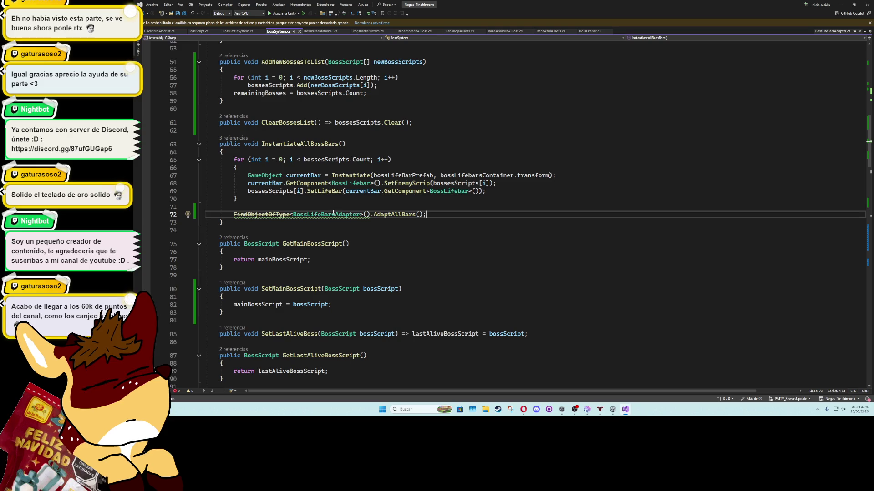
Step: Delete the FindObjectOfType<BossLifeBarsAdapter>() lookup before .AdaptAllBars() on line 71
mouse_move(333, 214)
scroll(346, 214, "up", 5)
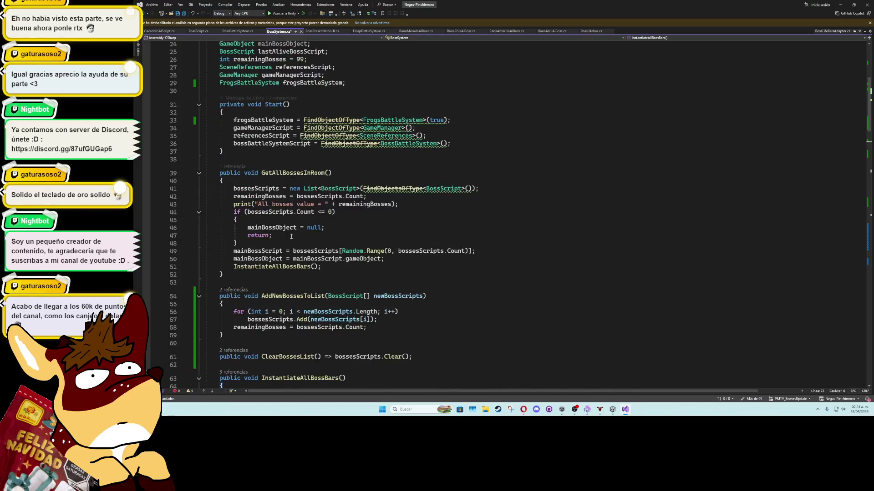
scroll(319, 218, "down", 4)
left_click(280, 229)
key("alt+Down")
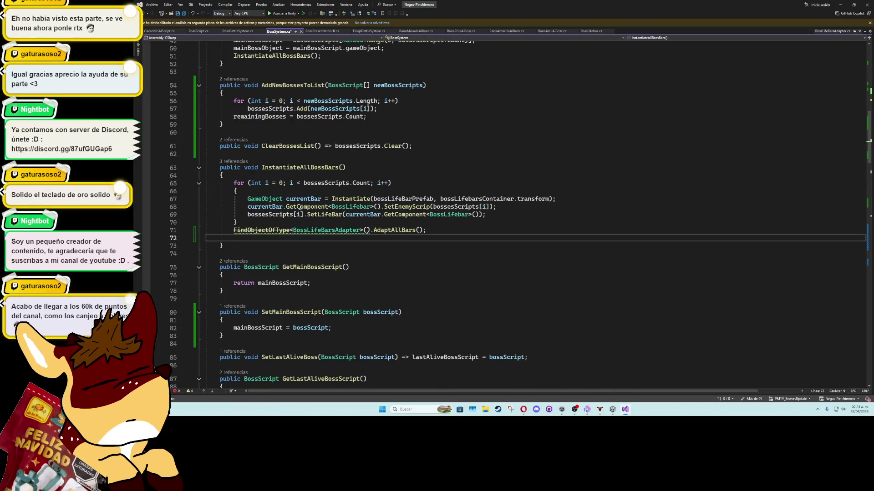
left_click_drag(370, 229, 234, 229)
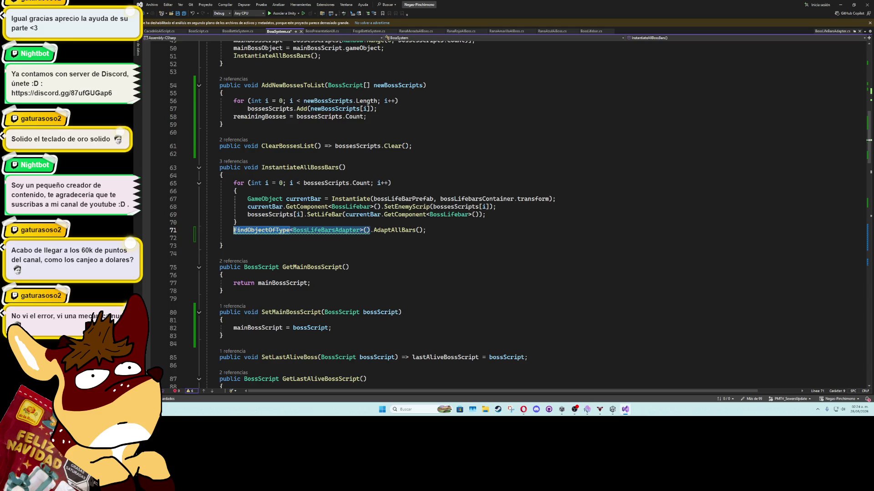
key("BackSpace")
Step: Declare [SerializeField] BossLifeBarsAdapter bossLifeBarsAdapter; on line 19
scroll(248, 229, "up", 14)
left_click(271, 229)
left_click(293, 147)
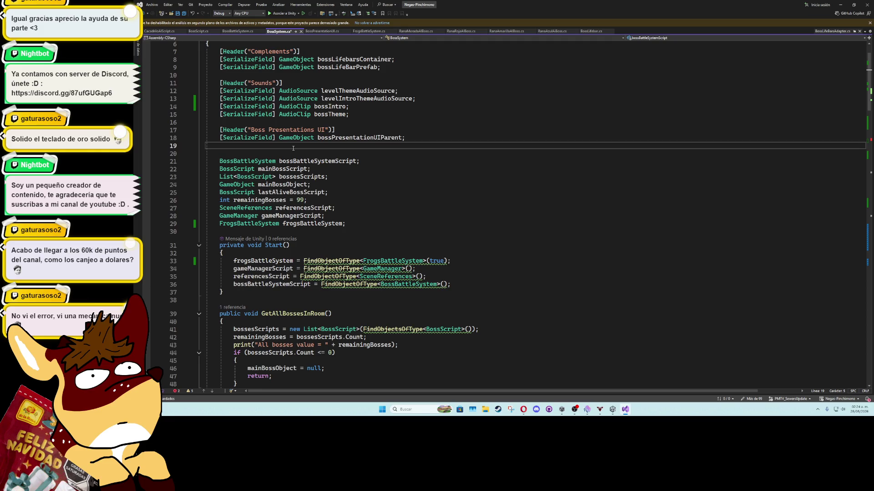
type("[SerializeField] ")
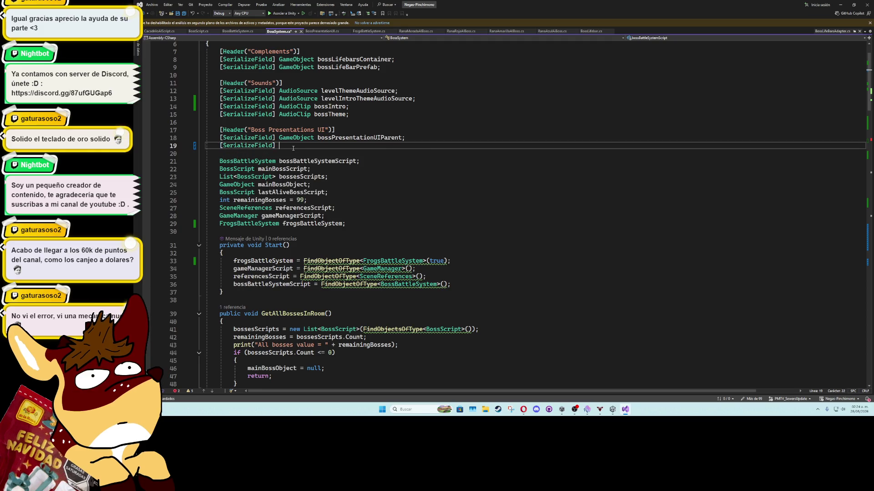
type("bosspa")
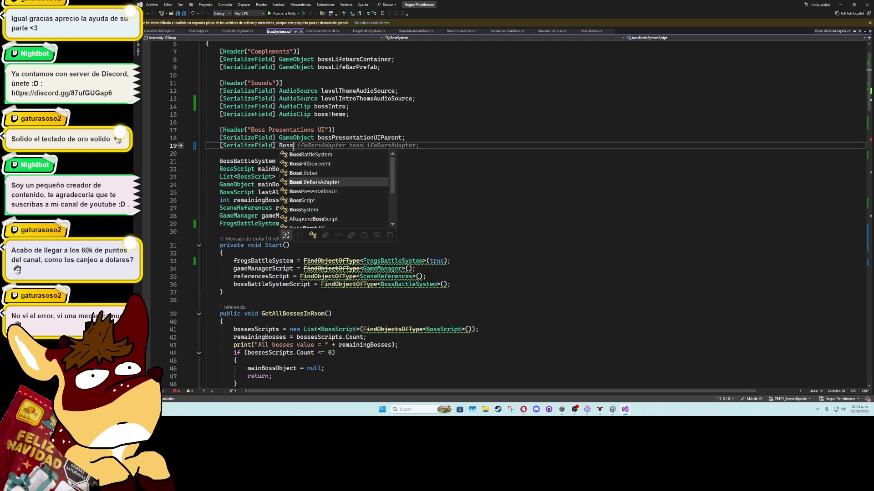
key("Down")
key("Down")
key("Tab")
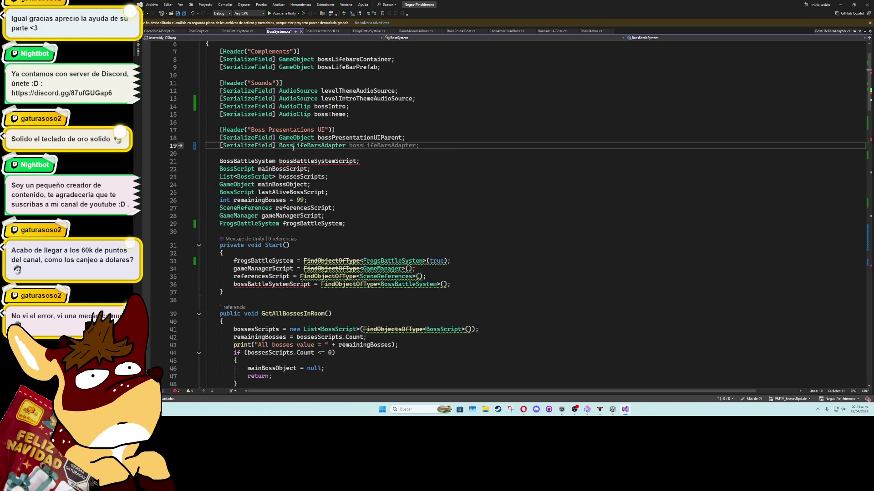
key("Tab")
type(";")
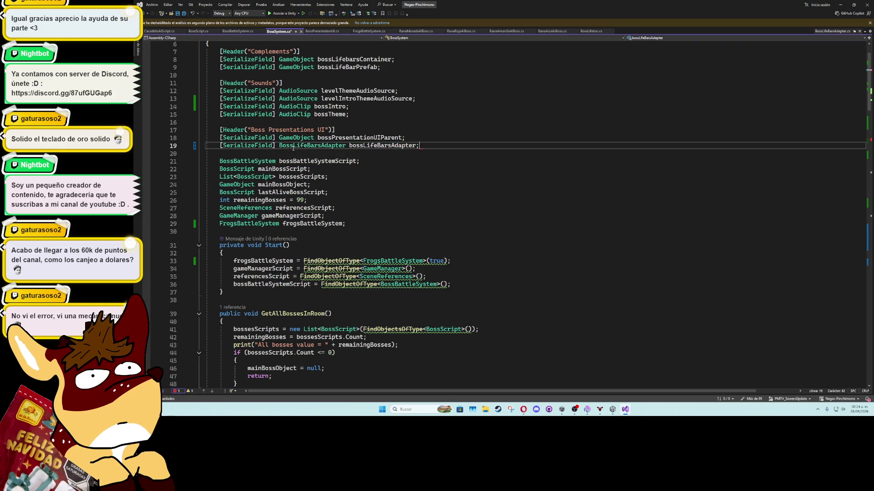
Step: Make line 71 call bossLifeBarsAdapter.AdaptAllBars(), remove the stray empty line, and recompile in Unity
double_click(361, 147)
key("ctrl+c")
scroll(369, 246, "down", 14)
left_click(234, 231)
key("ctrl+v")
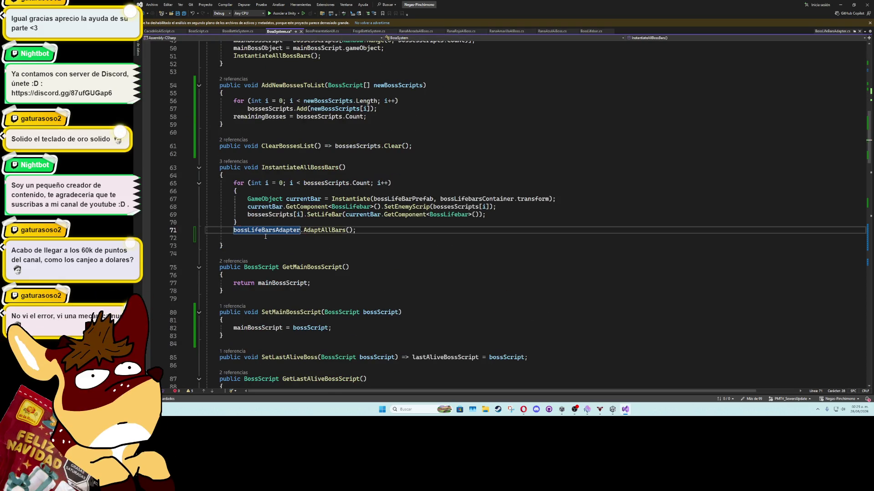
left_click(265, 237)
key("BackSpace")
left_click(266, 220)
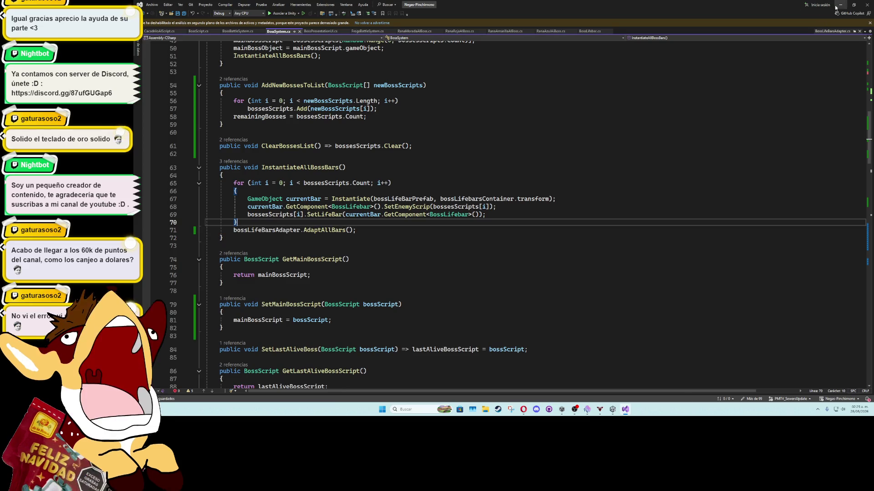
key("alt+Tab")
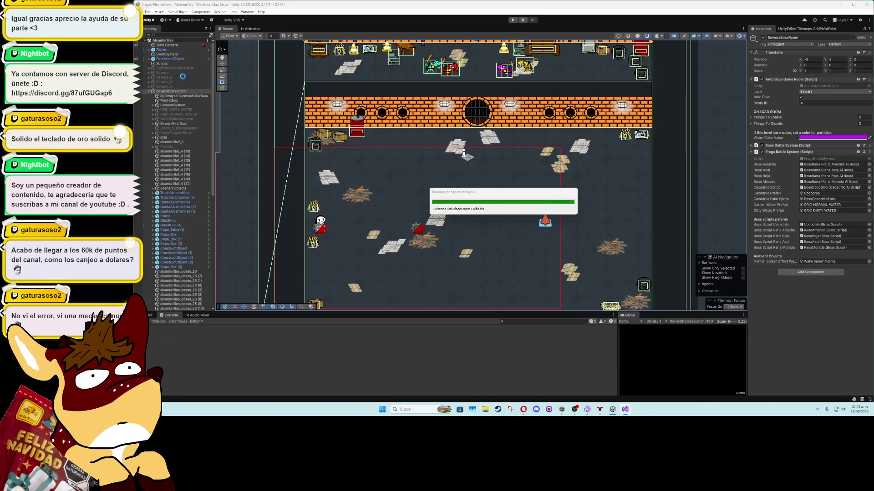
Step: Locate the PersistendObject prefab in the Project files and open it for editing
left_click(184, 59)
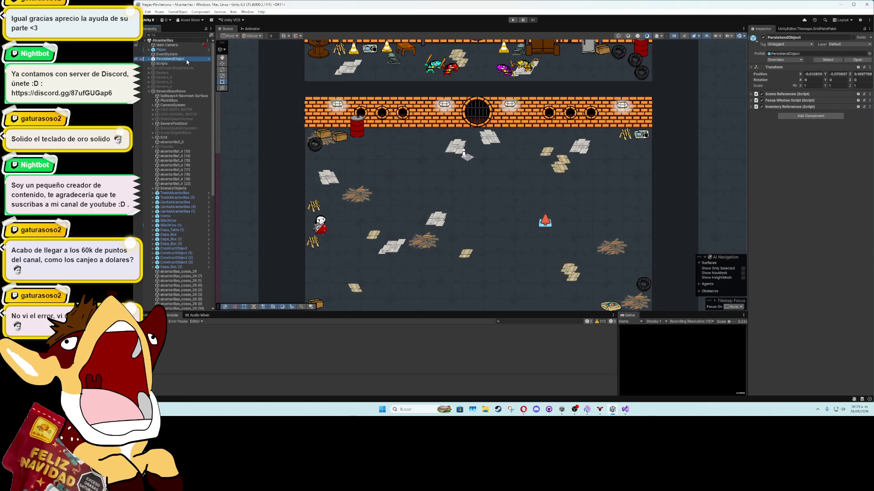
left_click(821, 60)
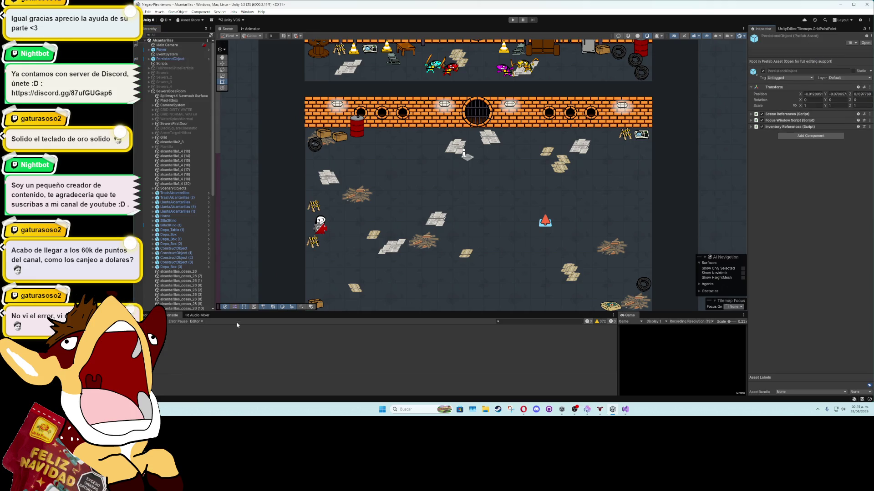
left_click(147, 315)
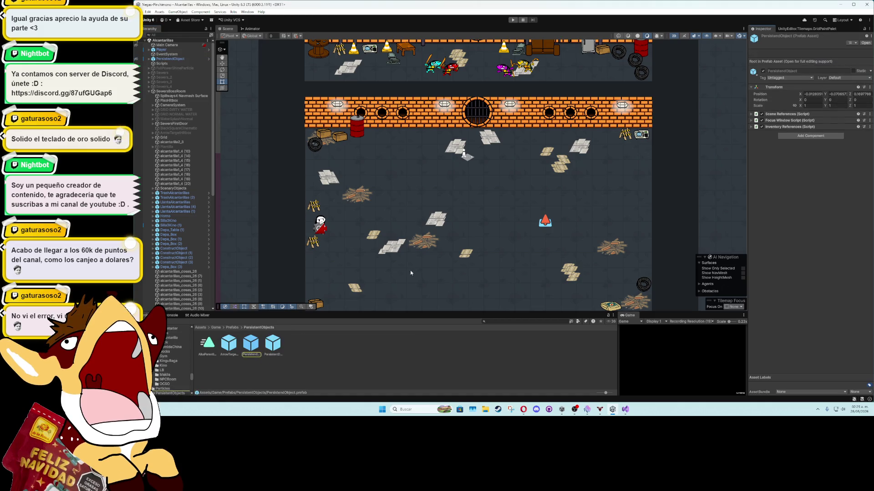
double_click(258, 342)
Step: Set BossUI's Boss Life Bars Adapter to BossLifeBarsContainer and exit prefab mode
left_click(189, 140)
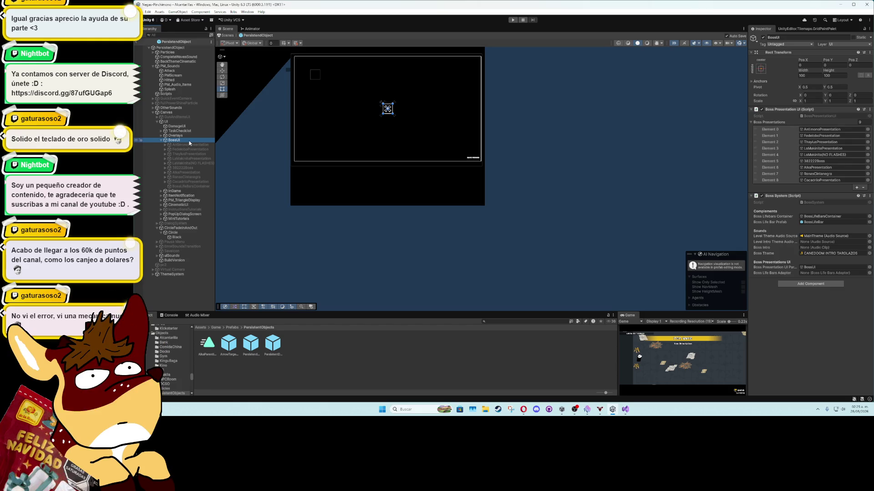
left_click(869, 273)
left_click(412, 171)
double_click(416, 172)
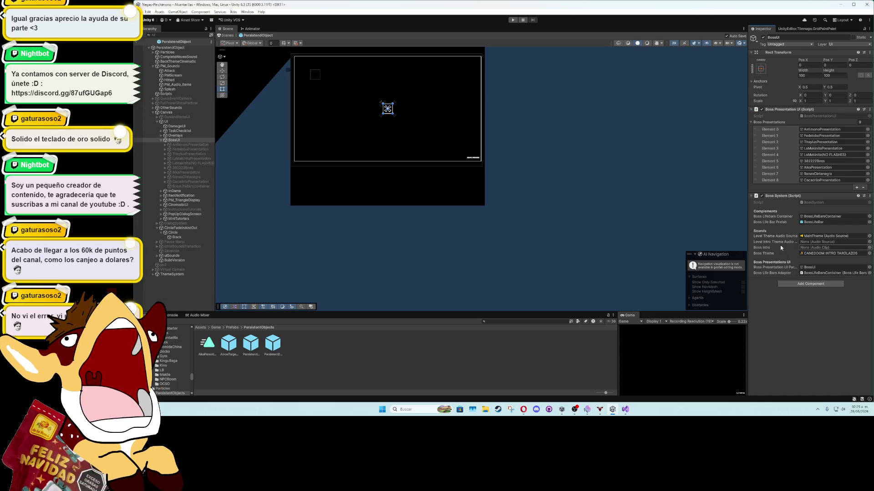
left_click(137, 48)
Step: Play-test the boss bars in a maximized Game view, stop, and bring Visual Studio forward
double_click(631, 315)
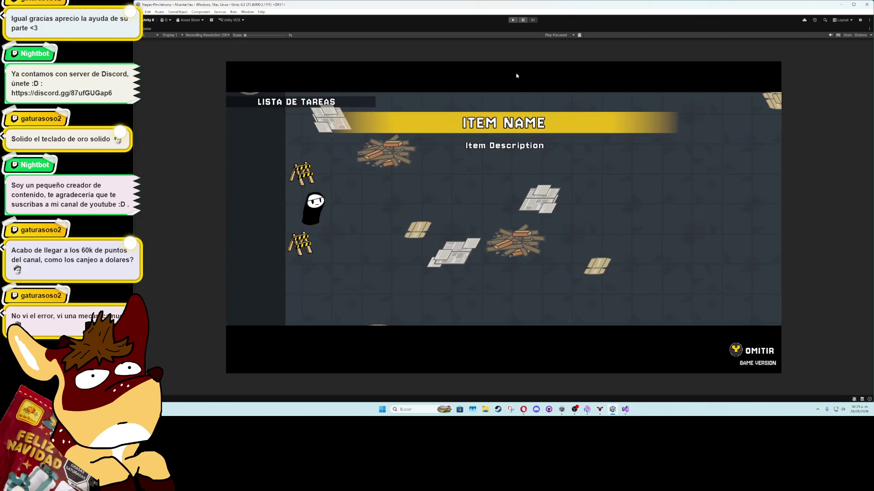
left_click(514, 20)
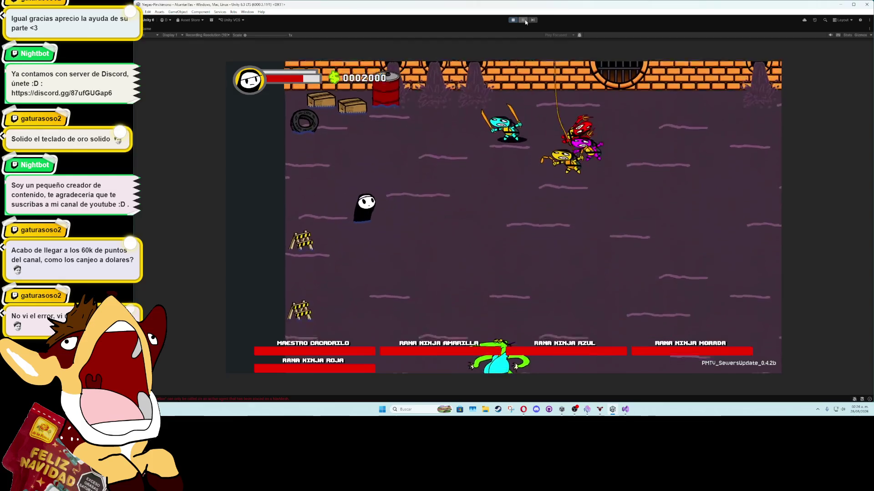
key("shift+space")
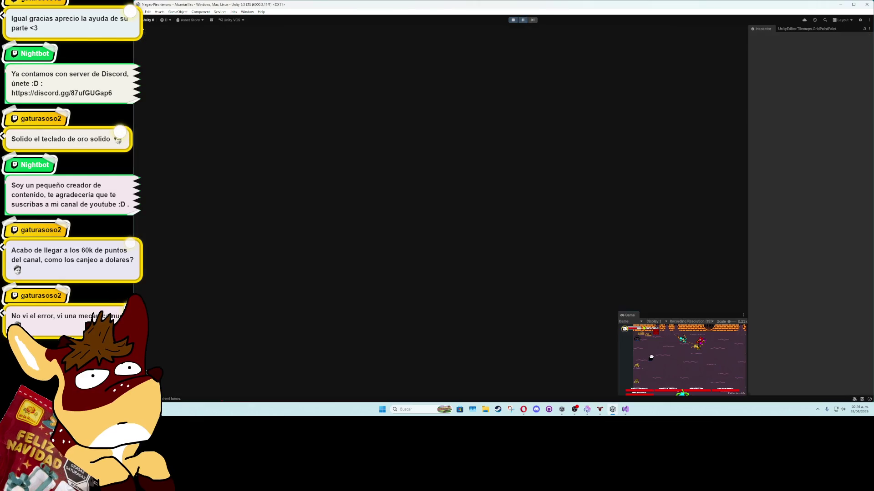
left_click(514, 20)
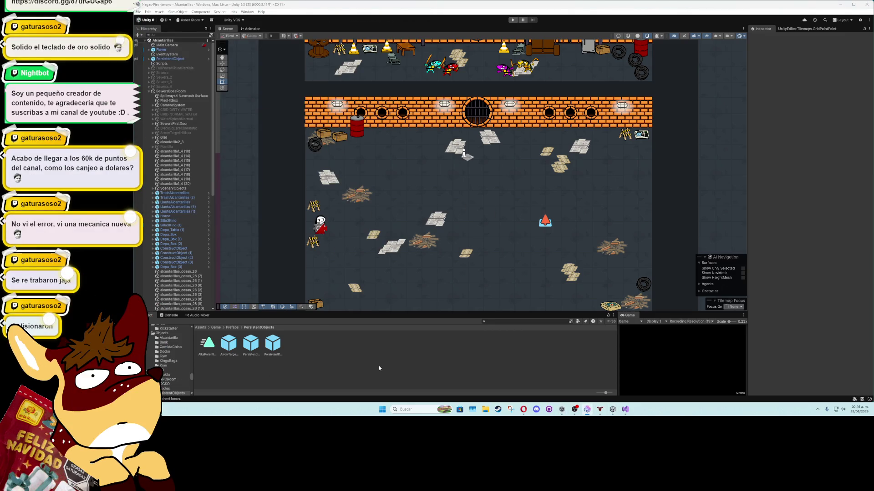
mouse_move(562, 411)
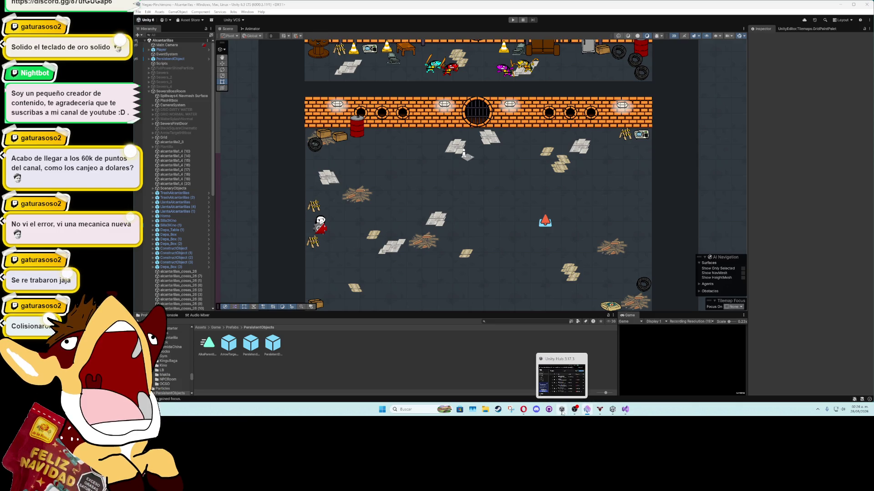
left_click(626, 409)
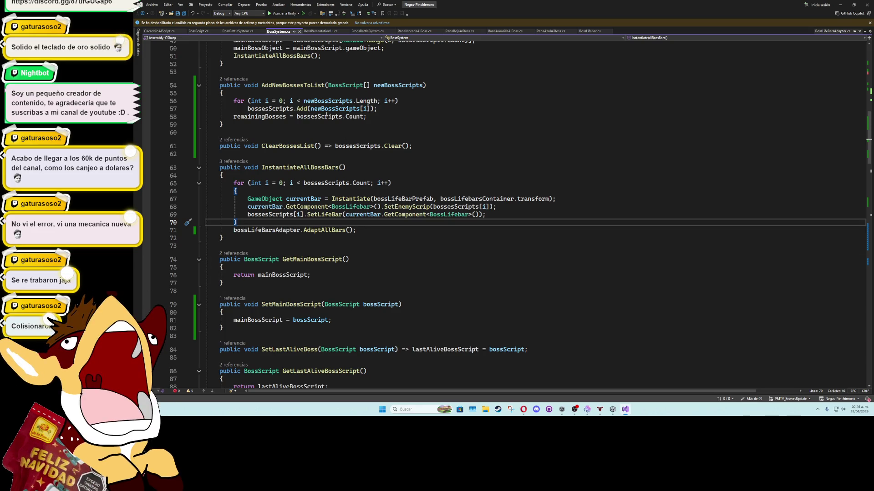
Step: In RanaAzulAIBoss.WakeUpBoss, add 'enemyRB.constraints = RigidbodyConstraints2D.FreezeRotation;' and 'agent.enabled = true;'
left_click(559, 31)
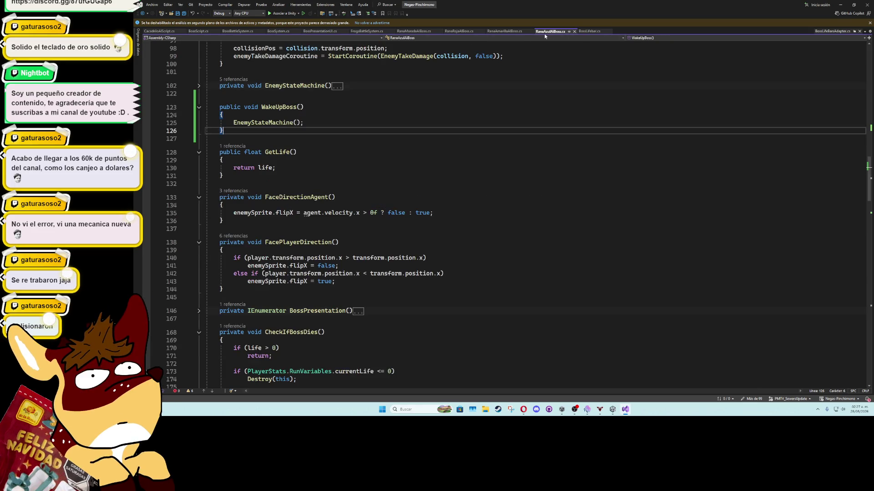
left_click(520, 114)
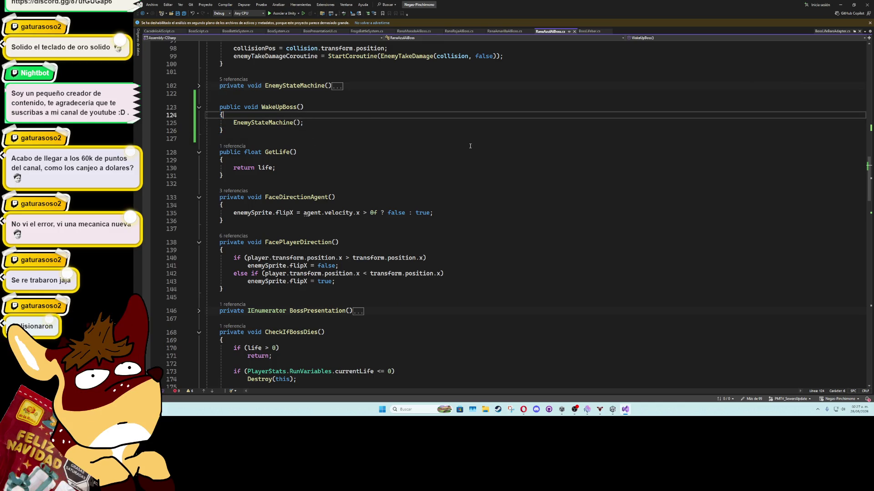
scroll(520, 159, "up", 2)
key("Return")
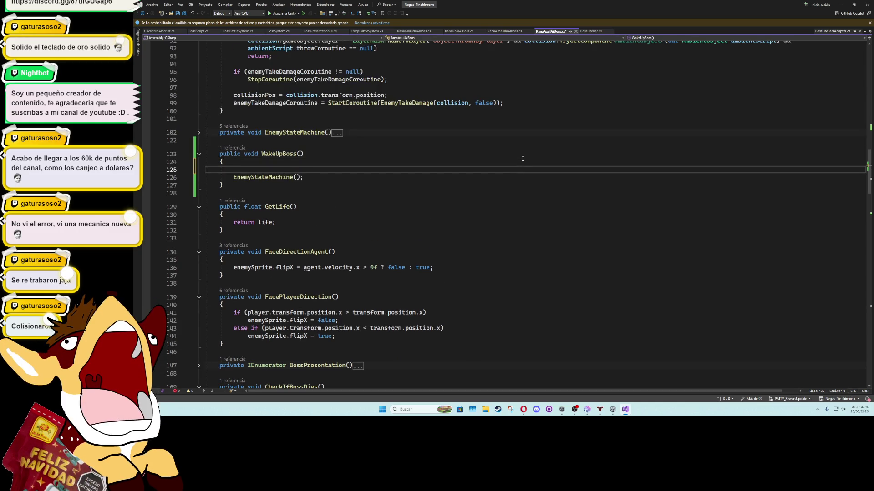
type("enemyRB.")
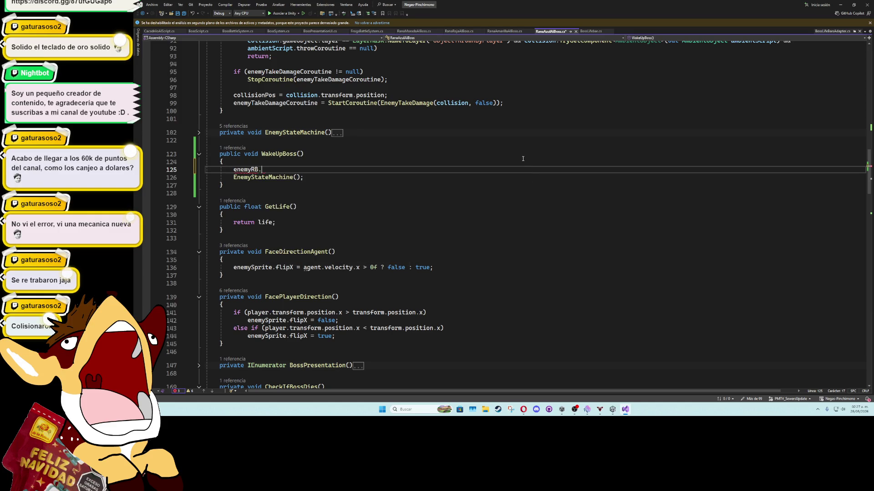
type("free")
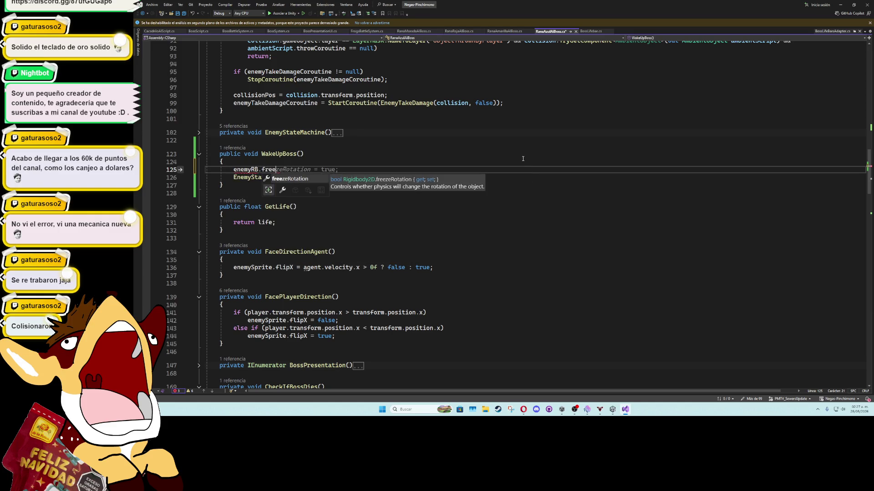
key("BackSpace")
key("BackSpace")
key("BackSpace")
key("BackSpace")
type("con")
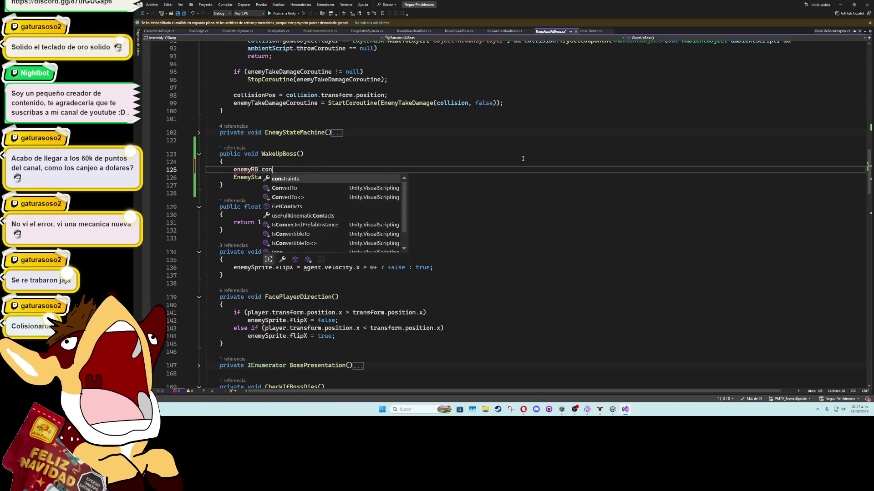
key("Tab")
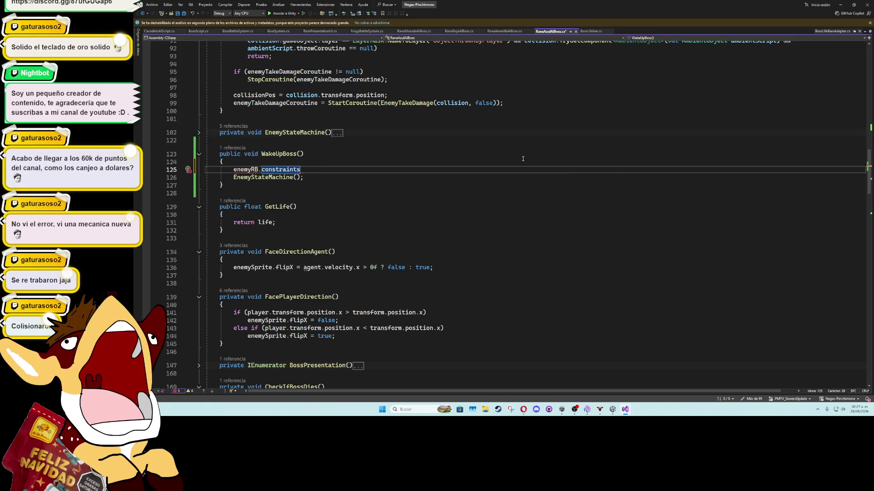
type(" =")
key("Tab")
type(".")
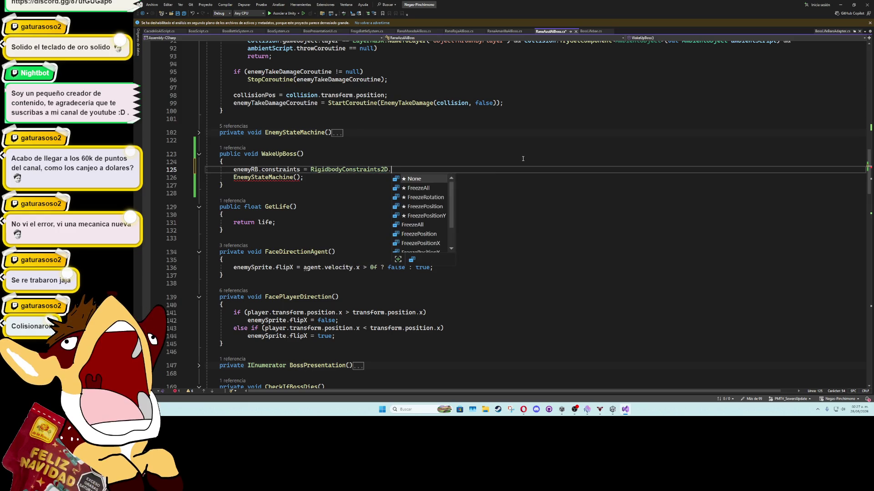
key("Down")
key("Tab")
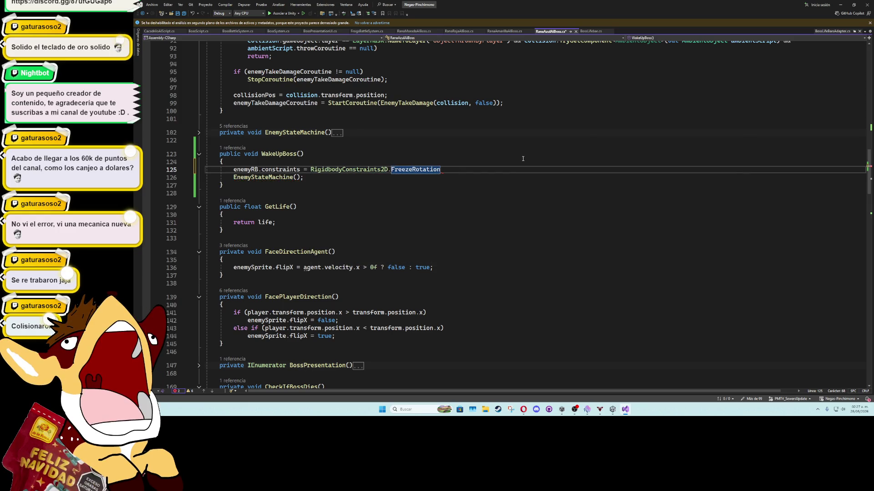
type(";")
key("Return")
type("agent.enabled = true;")
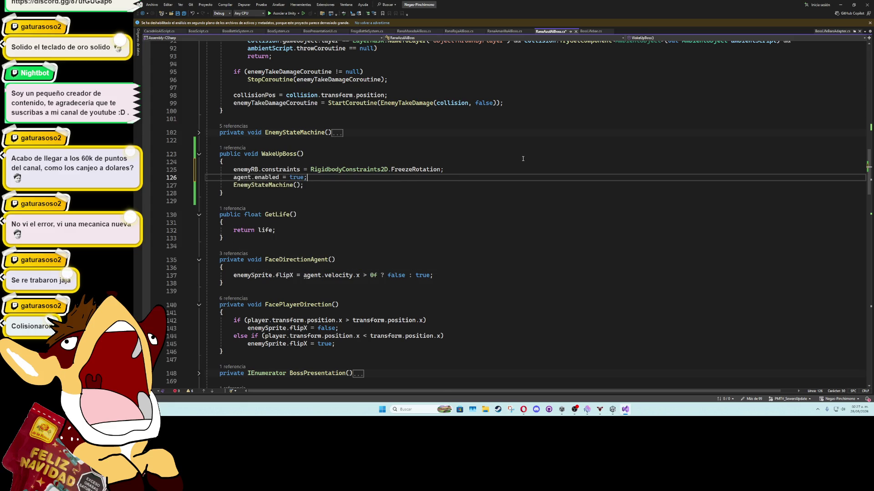
Step: Copy the two lines into WakeUpBoss of RanaAmarillaAIBoss and RanaRojaAIBoss
left_click(234, 170)
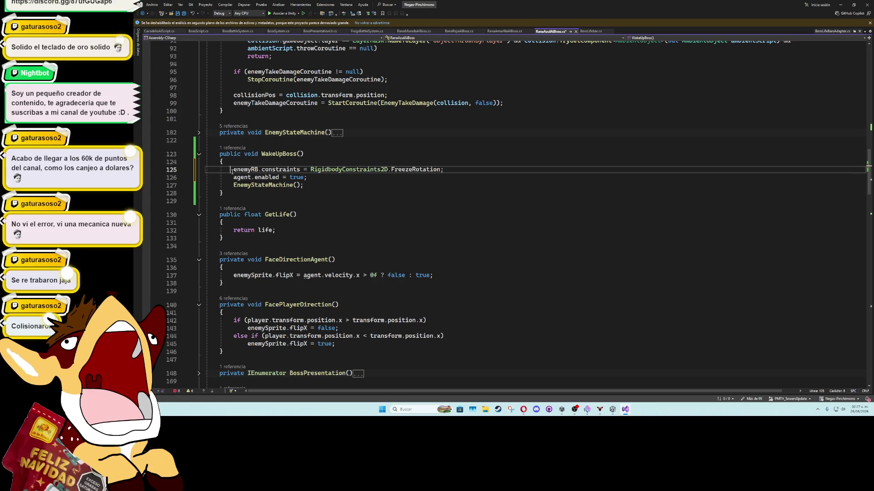
left_click_drag(234, 169, 308, 177)
key("ctrl+c")
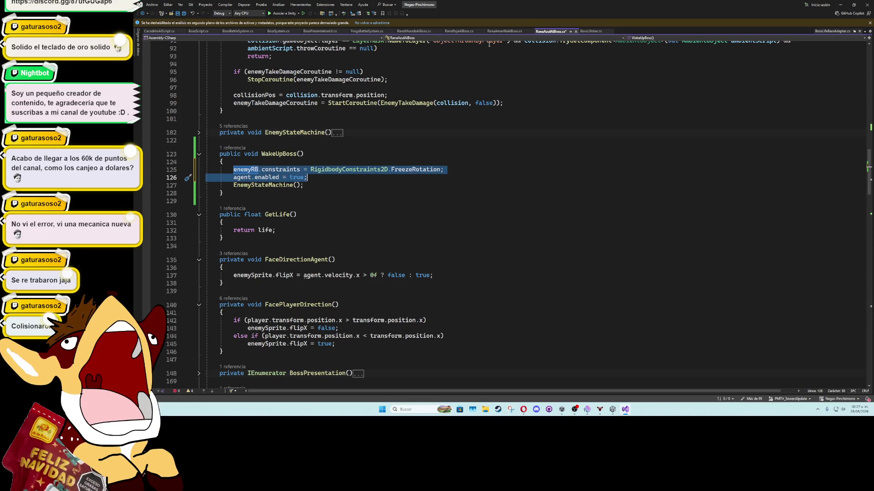
left_click(509, 32)
left_click(307, 215)
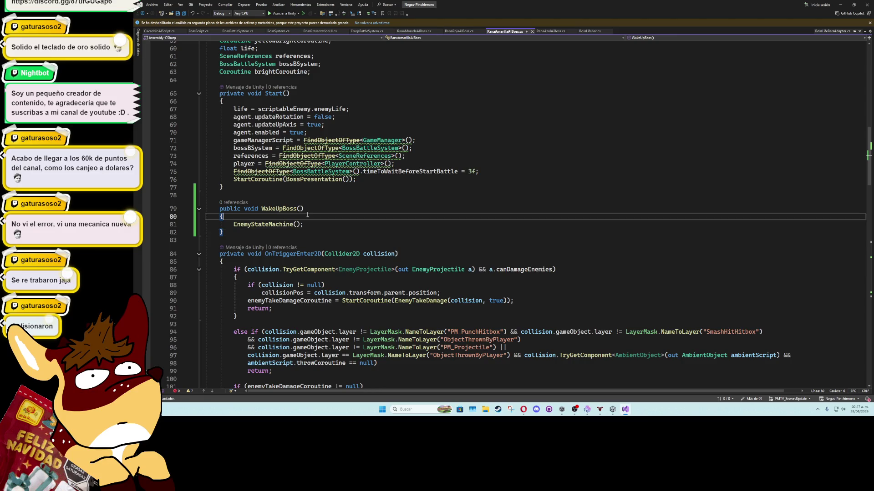
key("ctrl+v")
left_click(408, 157)
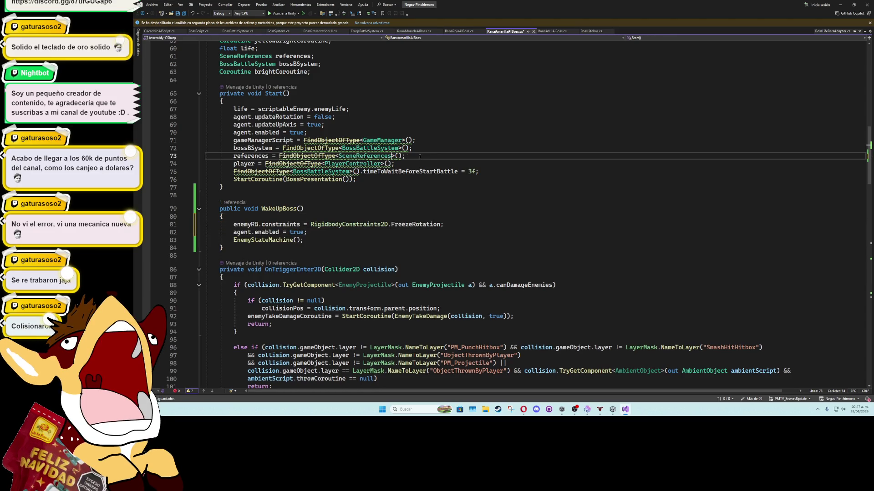
left_click(459, 31)
left_click(298, 242)
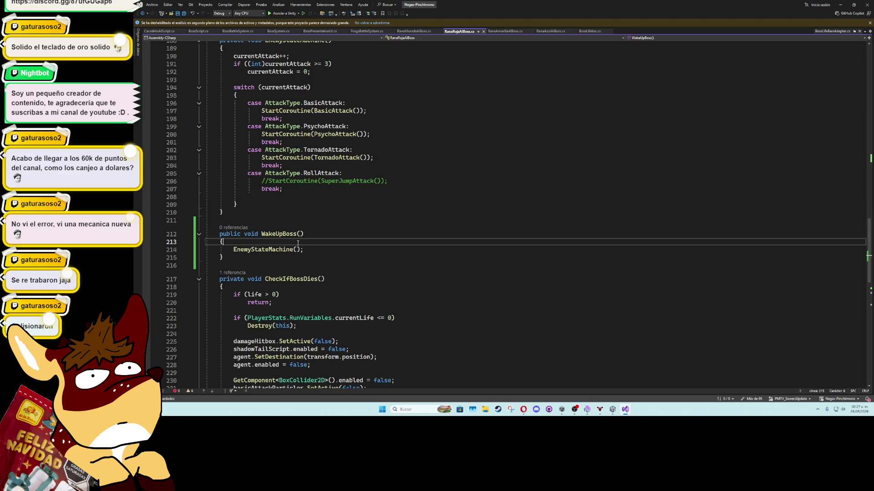
key("Return")
key("ctrl+v")
Step: Paste the two lines into RanaMoradaAIBoss and CacadriloAIScript WakeUpBoss, save, and return to Unity
left_click(414, 30)
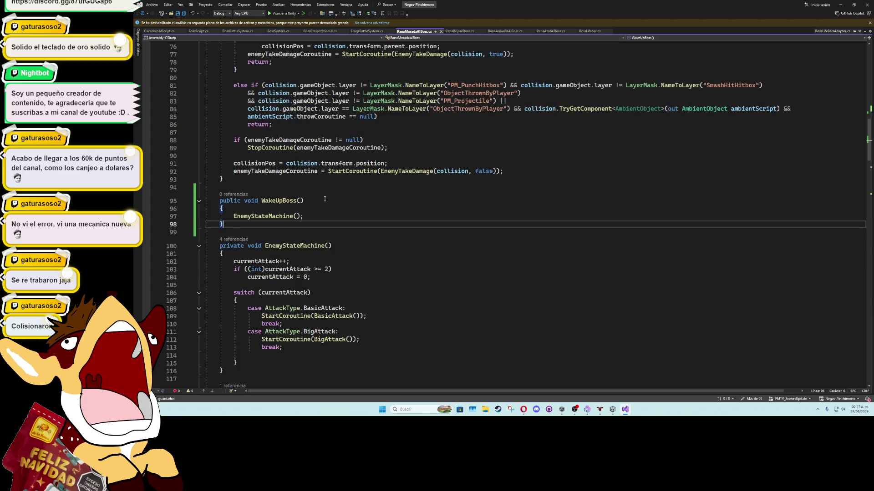
left_click(313, 207)
key("Return")
key("ctrl+v")
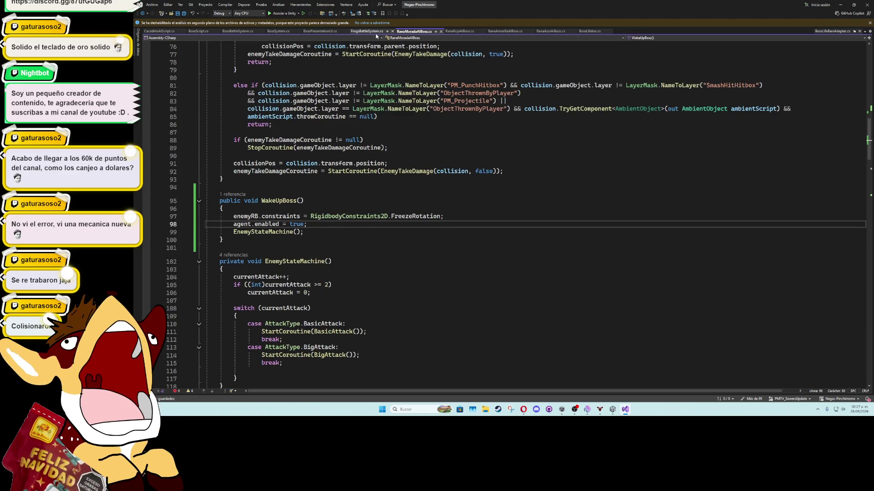
left_click(159, 31)
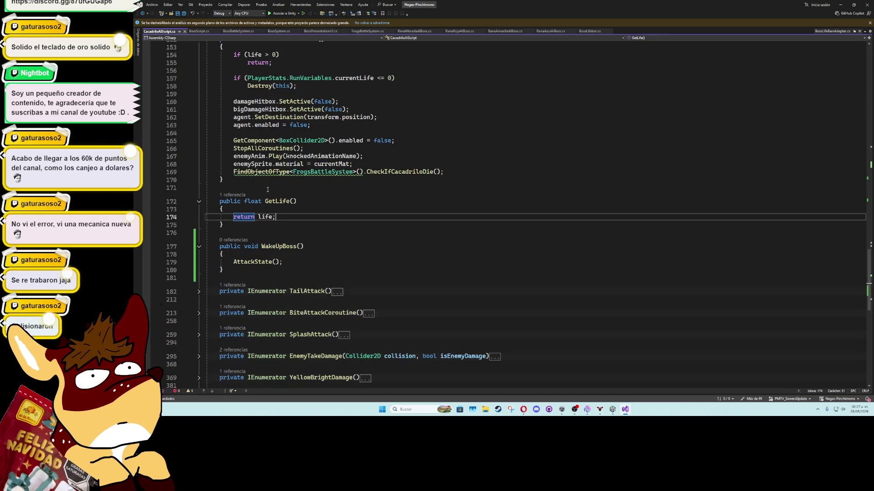
left_click(277, 254)
key("Return")
key("ctrl+v")
left_click(279, 237)
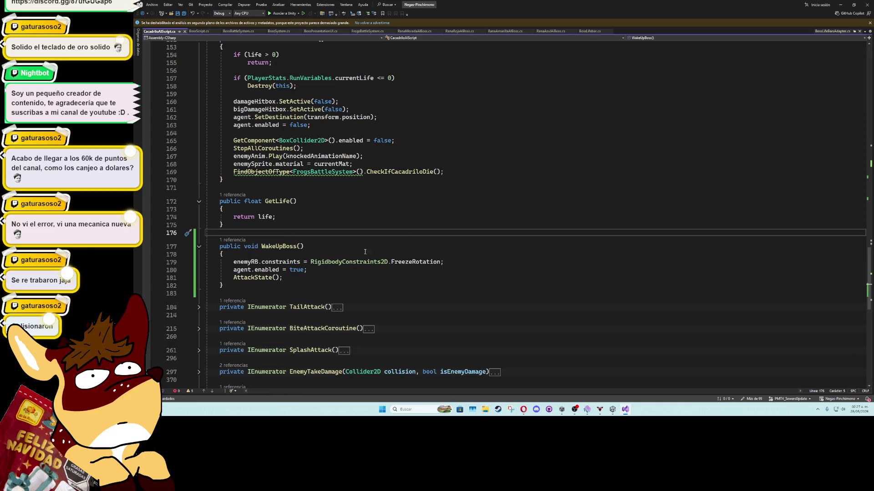
left_click(841, 4)
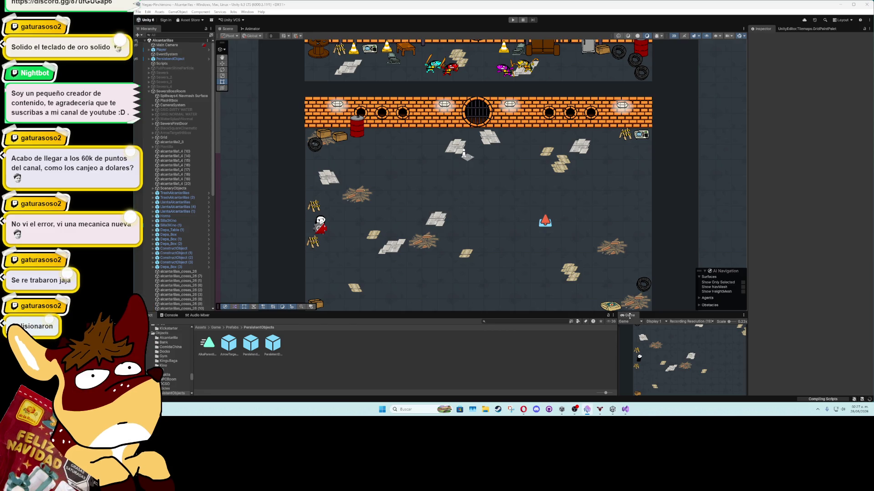
Step: Maximize the Game view and start a new play-test
double_click(629, 316)
left_click(514, 20)
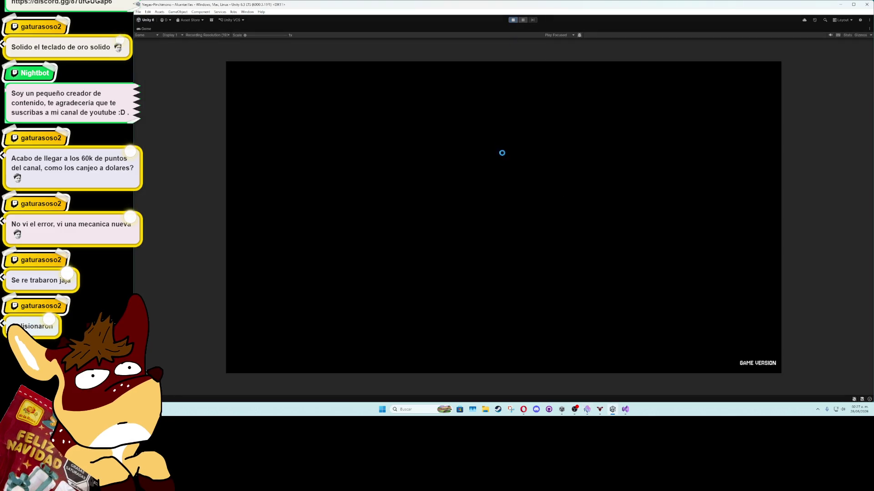
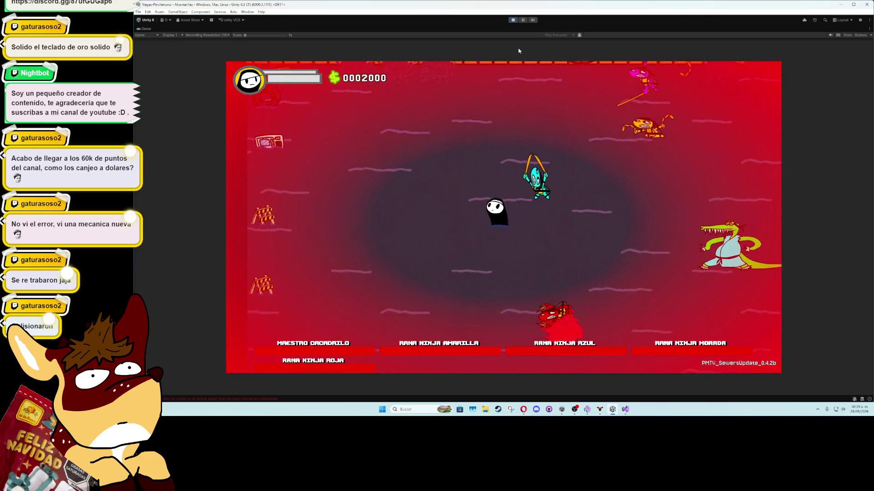
Step: Restore the editor layout, inspect the RanaAzul boss, stop the playtest and return to the boss script
left_click(521, 20)
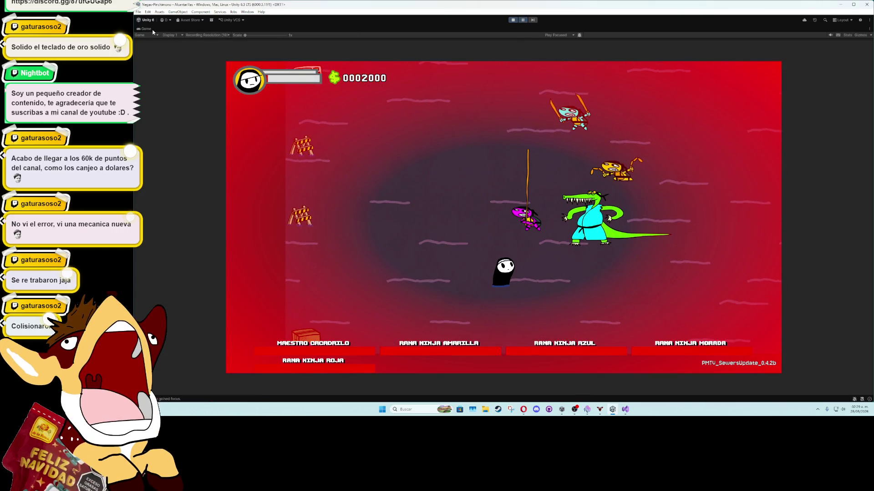
key("shift+space")
left_click(450, 194)
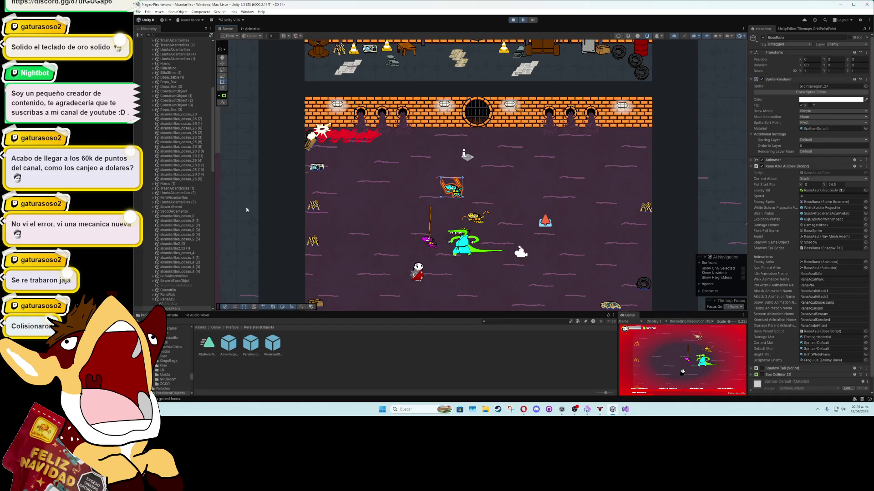
left_click(193, 299)
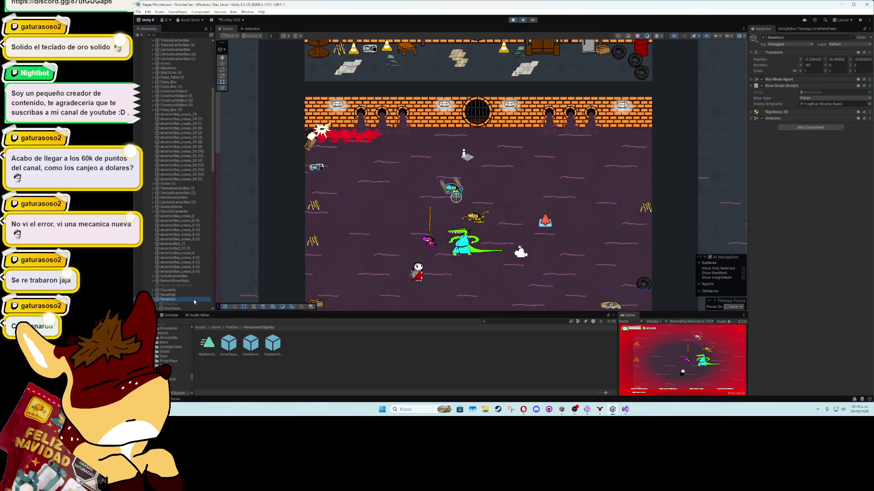
left_click(511, 21)
left_click(625, 409)
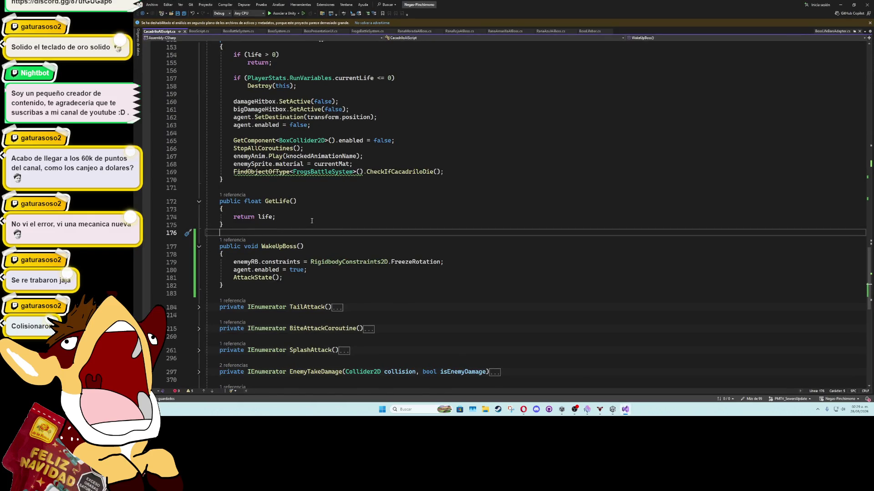
Step: Find where mainHitbox is assigned in Start within CacadriloAIScript.cs
left_click(427, 270)
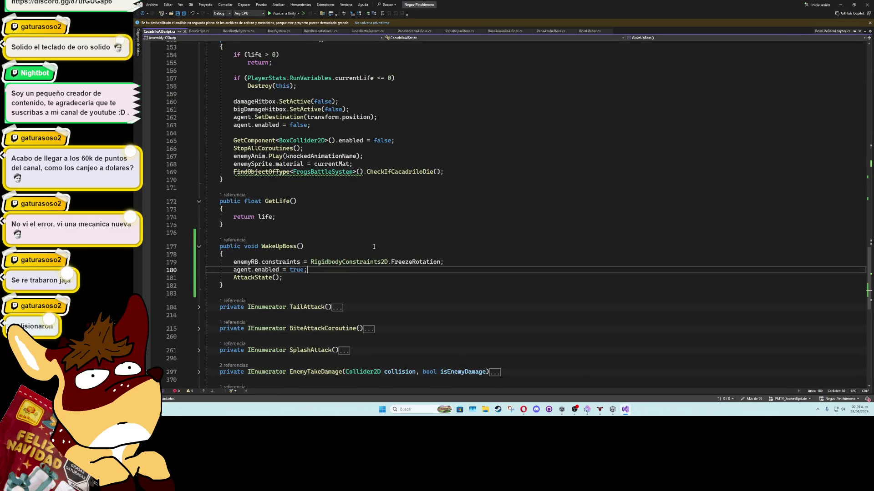
scroll(397, 214, "up", 4)
scroll(396, 214, "up", 18)
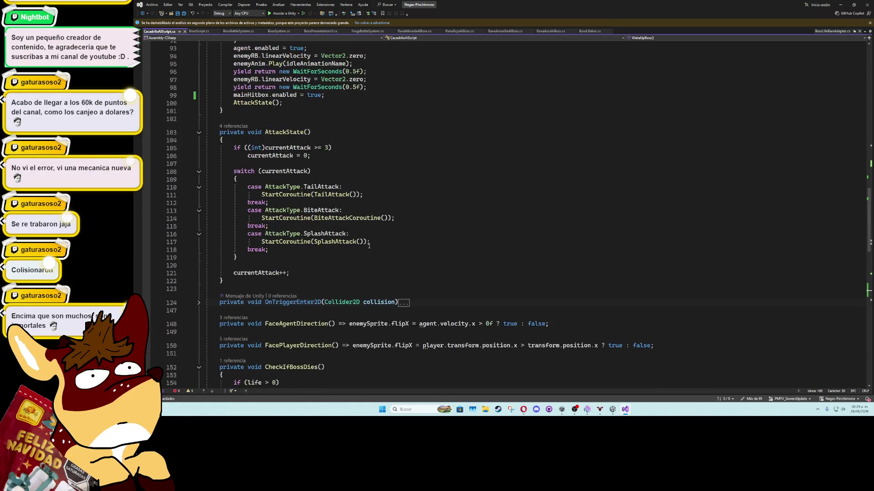
scroll(368, 249, "up", 4)
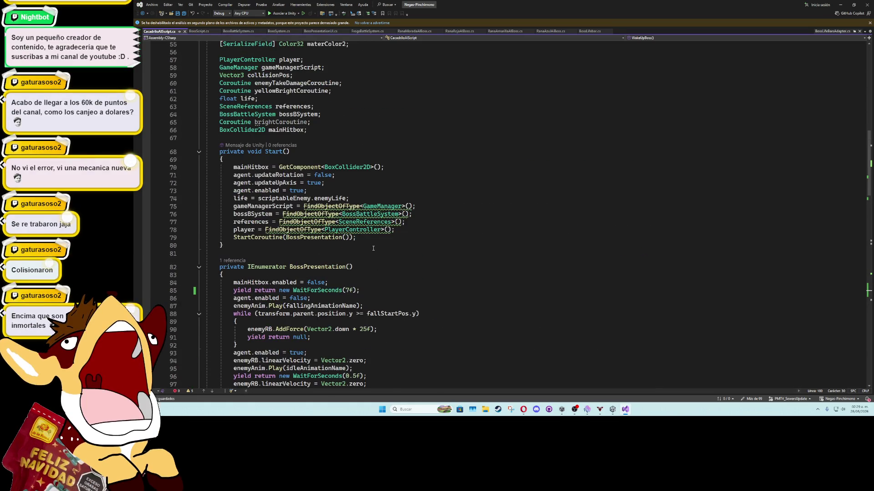
left_click(267, 167)
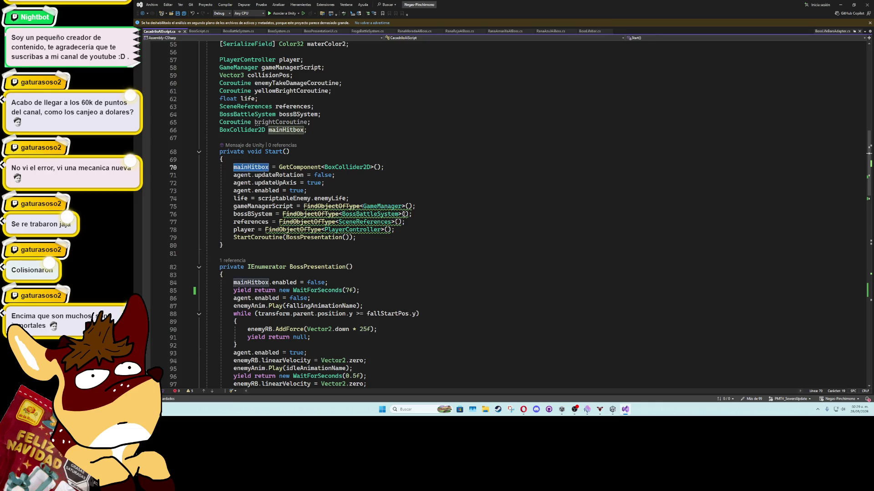
scroll(416, 277, "down", 15)
scroll(415, 278, "down", 11)
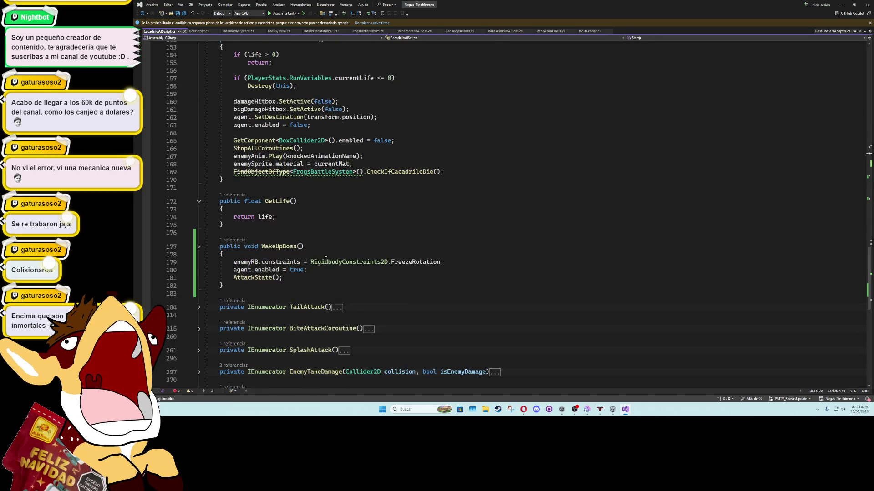
scroll(300, 236, "down", 3)
scroll(282, 219, "up", 3)
left_click(275, 212)
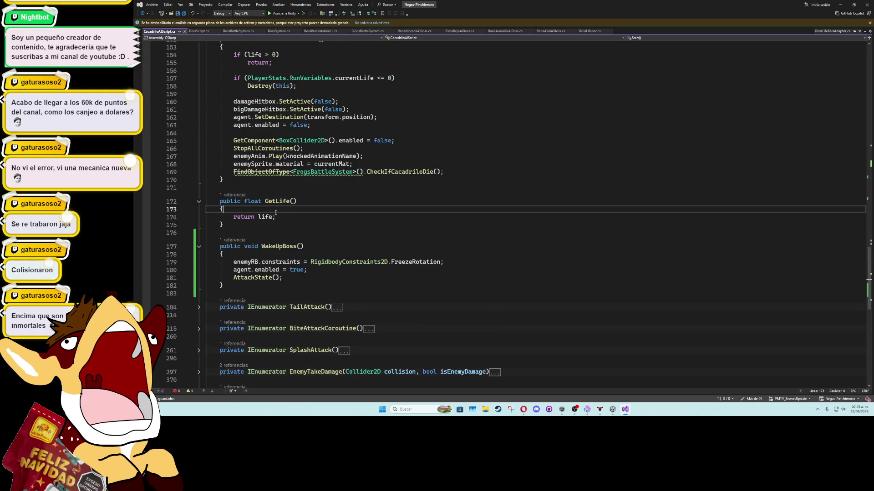
Step: Insert mainHitbox.enabled = true; as WakeUpBoss's first line and save the script
left_click(280, 251)
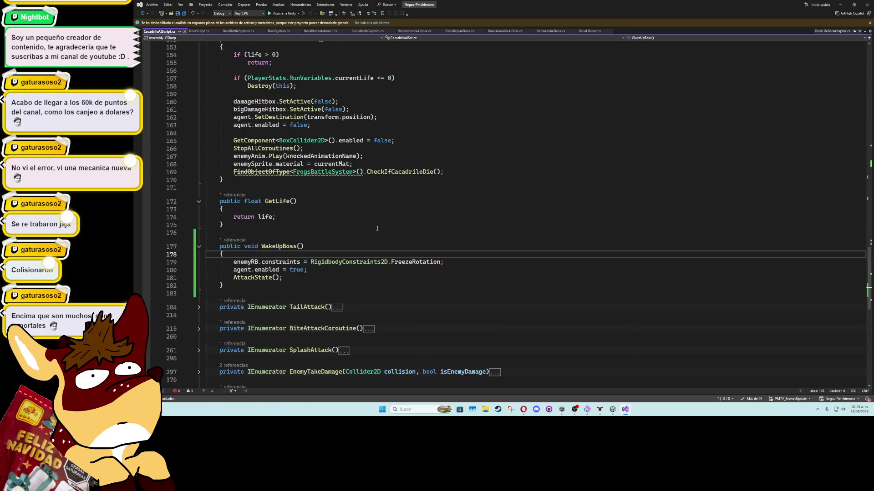
key("Return")
type("mainHitbox.enabled = true;")
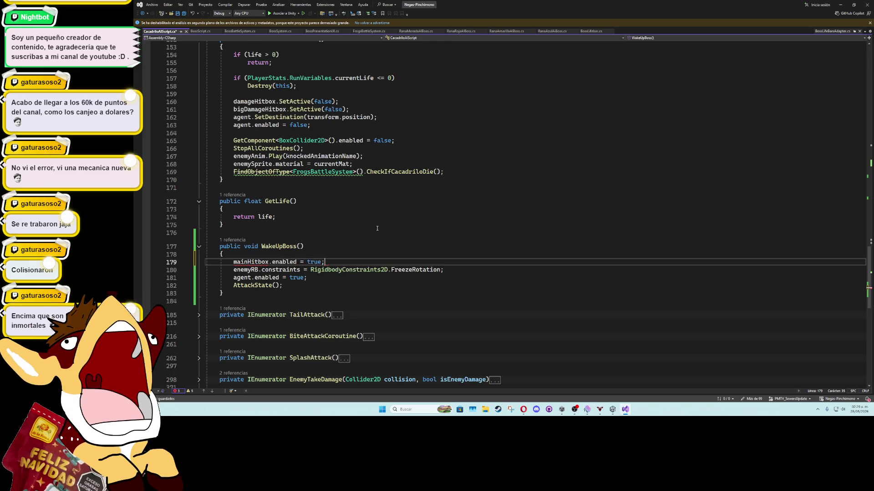
key("shift+Home")
key("ctrl+c")
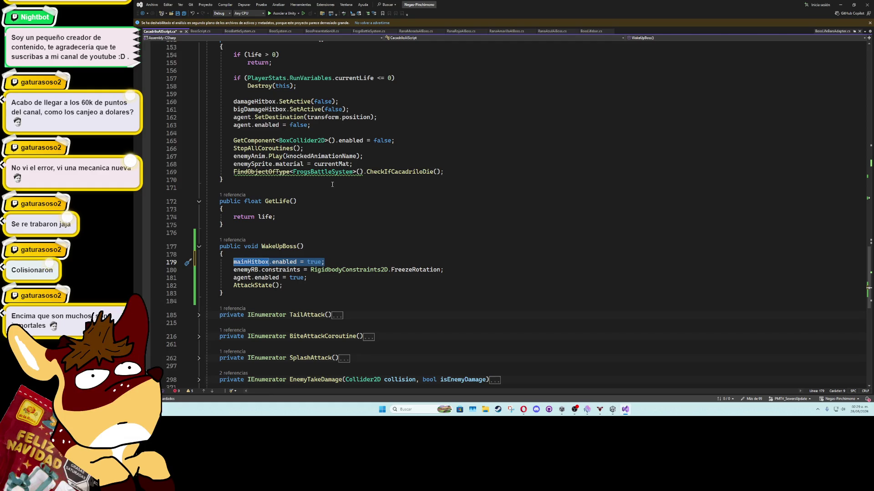
key("ctrl+s")
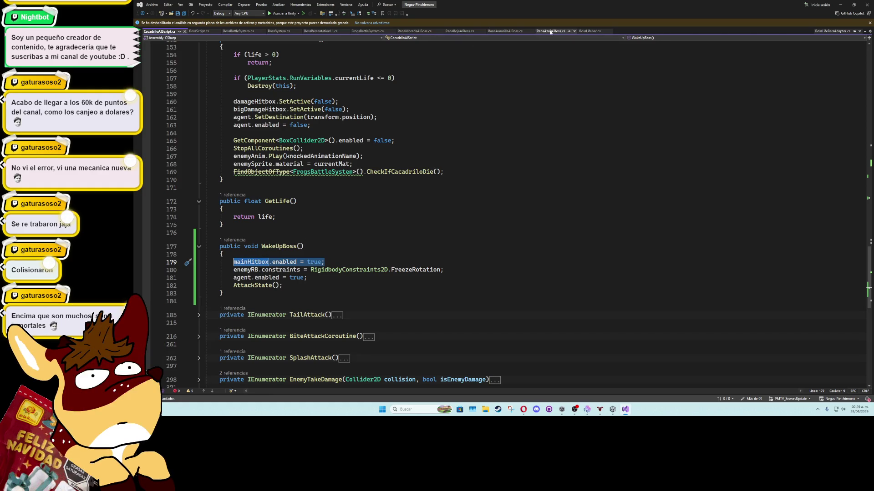
left_click(550, 31)
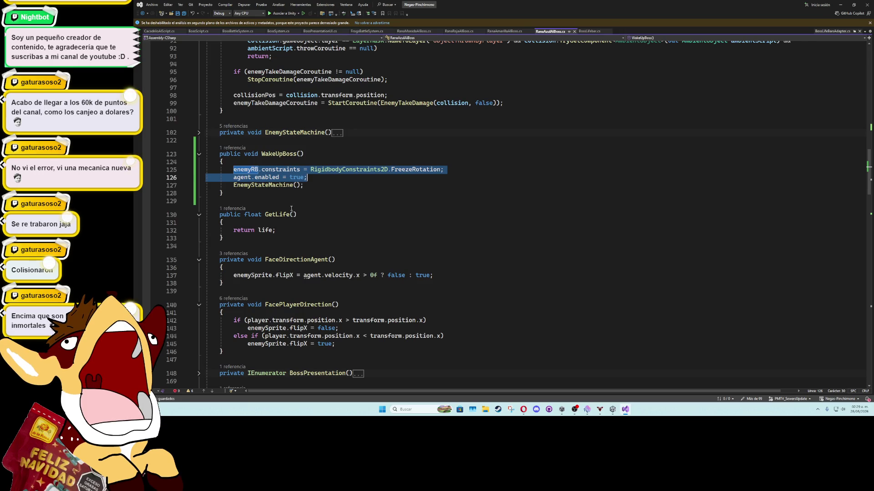
Step: Paste mainHitbox.enabled = true; at the top of RanaAzulAIBoss.cs's WakeUpBoss and save
left_click(290, 162)
key("Return")
key("ctrl+v")
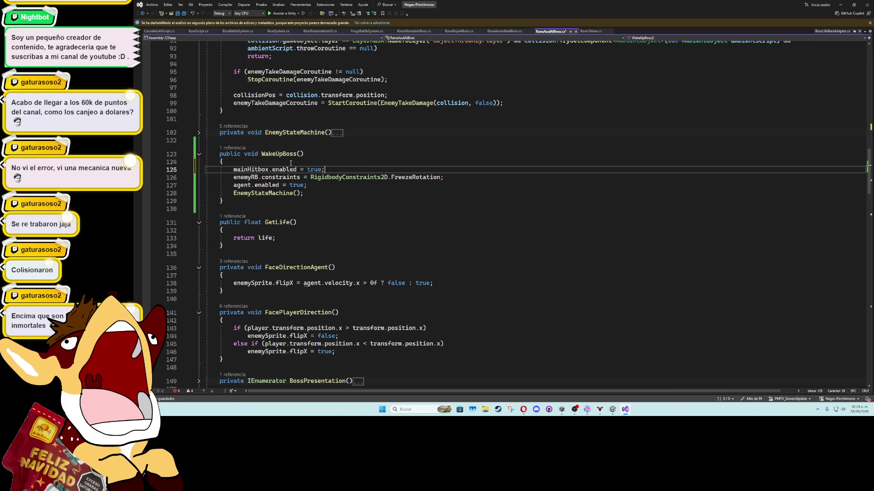
key("ctrl+s")
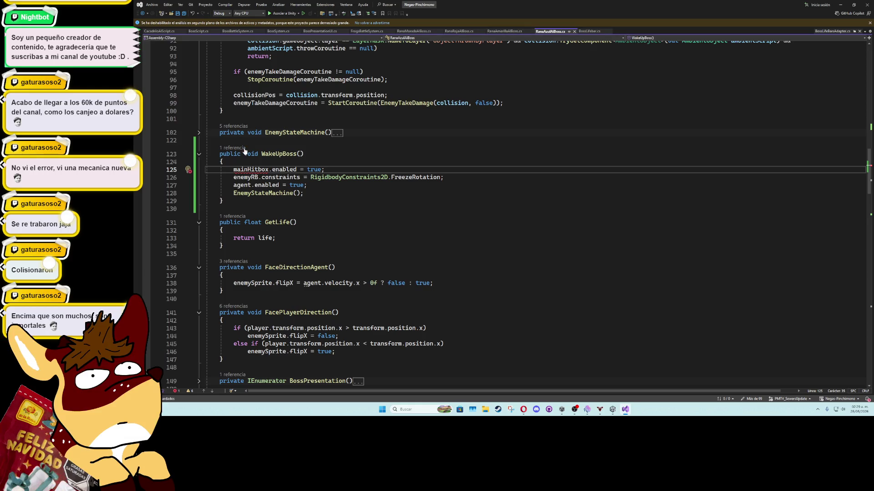
Step: Select the BoxCollider2D disable line in CheckIfBossDies (line 184)
scroll(283, 169, "up", 10)
scroll(283, 169, "up", 5)
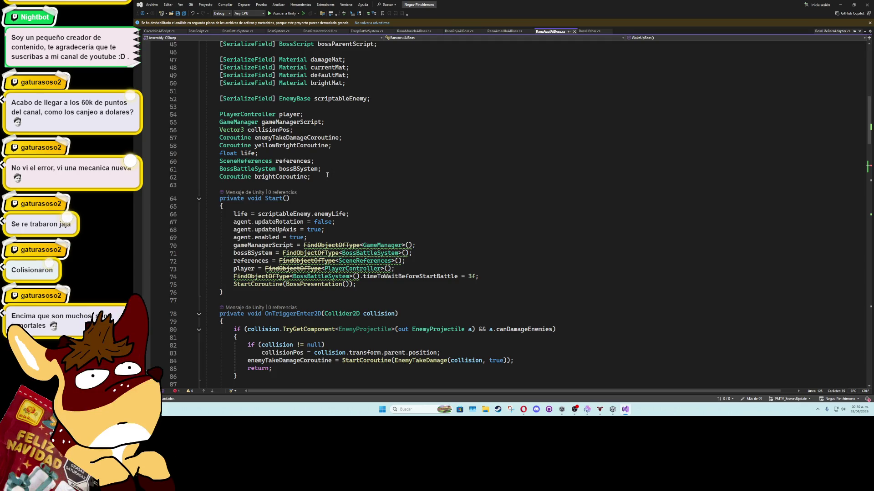
scroll(327, 181, "up", 2)
scroll(326, 181, "up", 6)
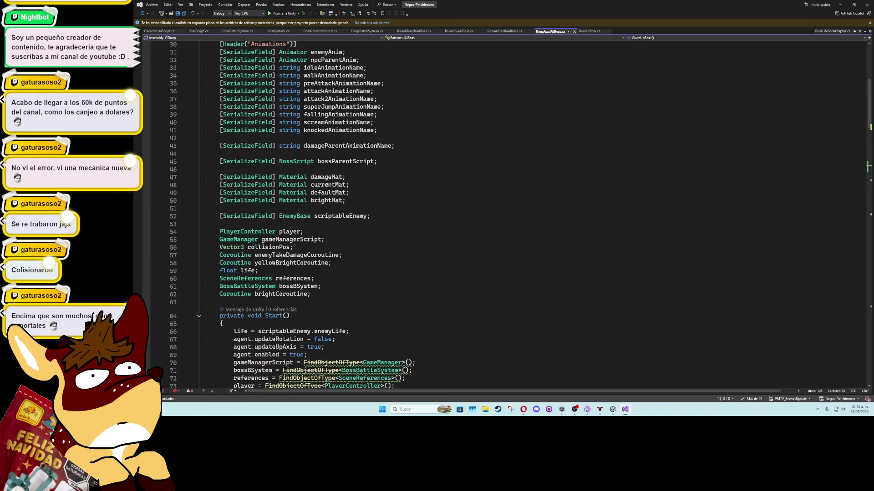
scroll(326, 184, "up", 5)
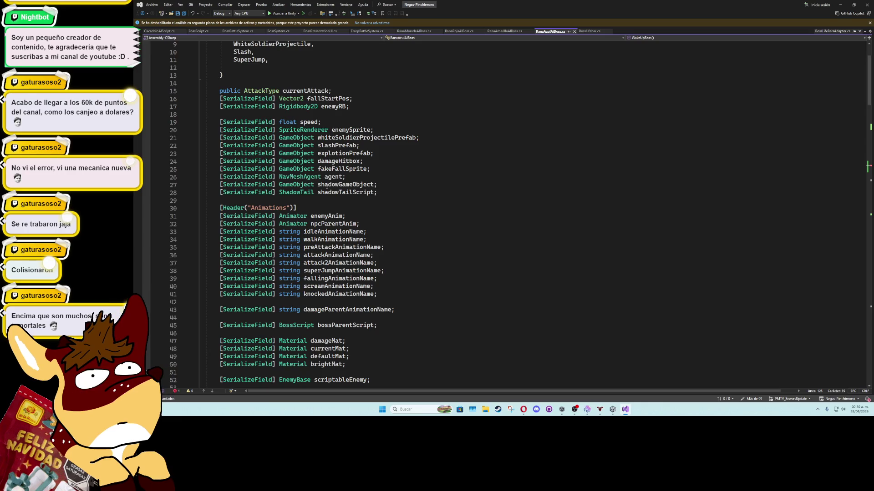
scroll(327, 185, "up", 1)
scroll(343, 232, "down", 8)
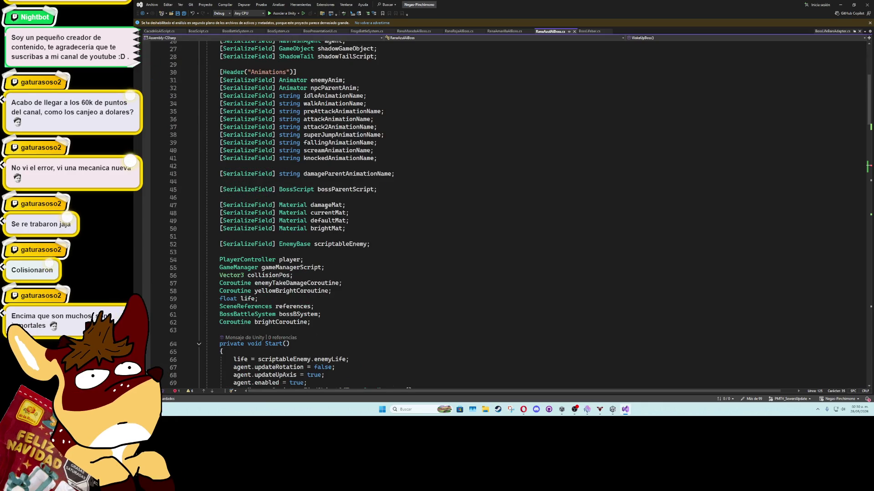
scroll(344, 233, "down", 20)
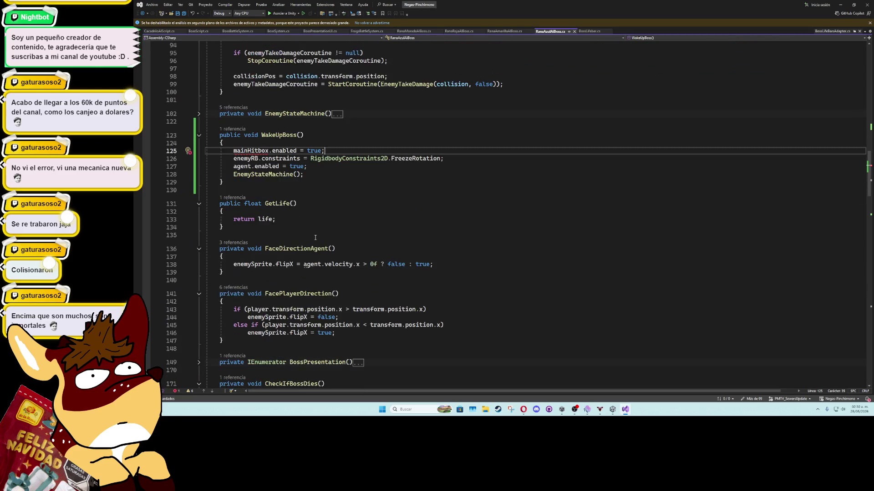
scroll(311, 238, "down", 2)
scroll(224, 252, "down", 10)
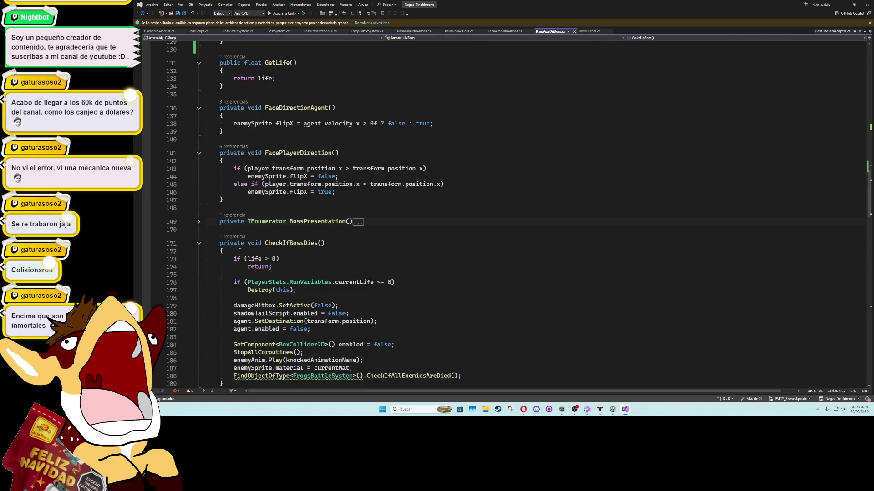
scroll(224, 252, "down", 3)
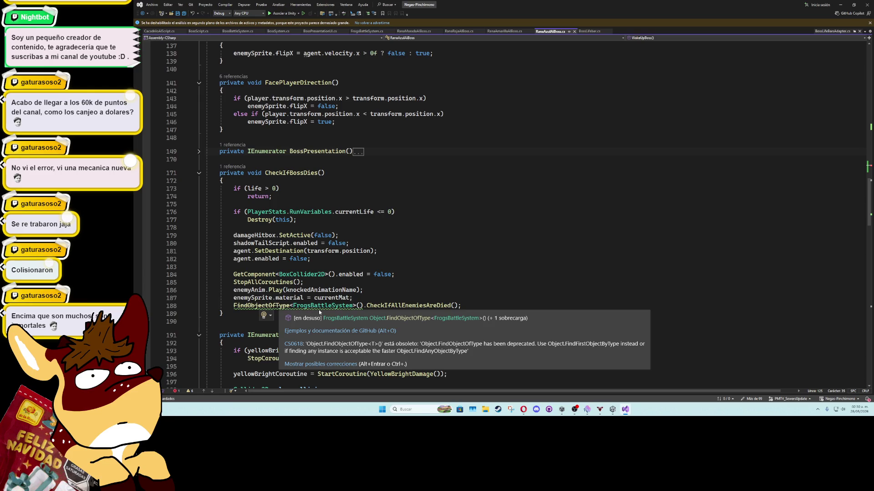
left_click_drag(394, 274, 233, 274)
key("ctrl+c")
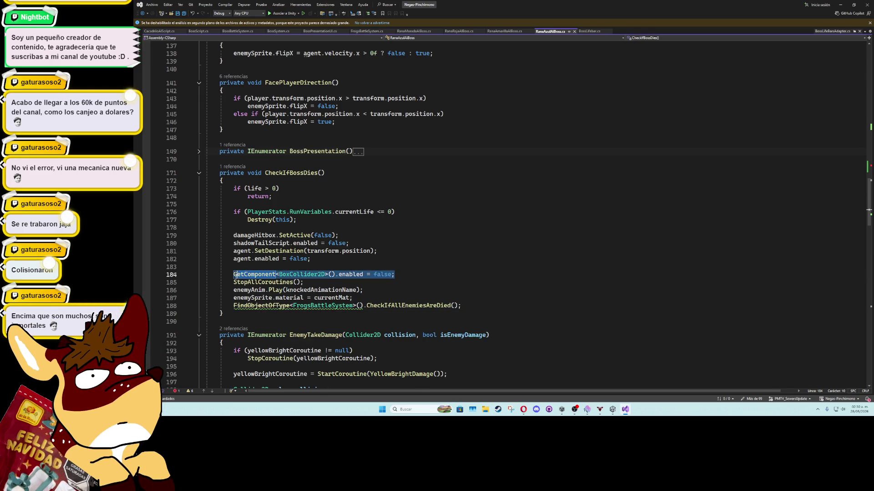
Step: Change RanaAzul's new WakeUpBoss line to GetComponent<BoxCollider2D>().enabled = true;
left_click(199, 174)
scroll(318, 204, "up", 15)
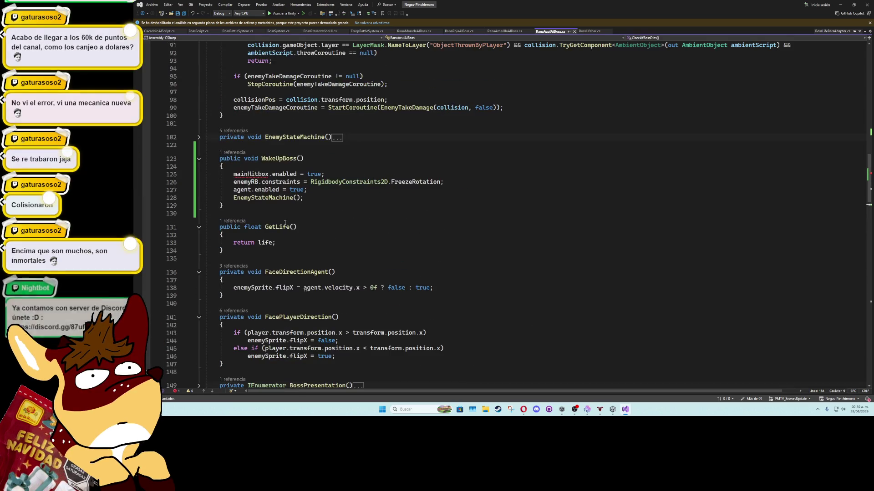
left_click(331, 174)
double_click(251, 174)
key("ctrl+v")
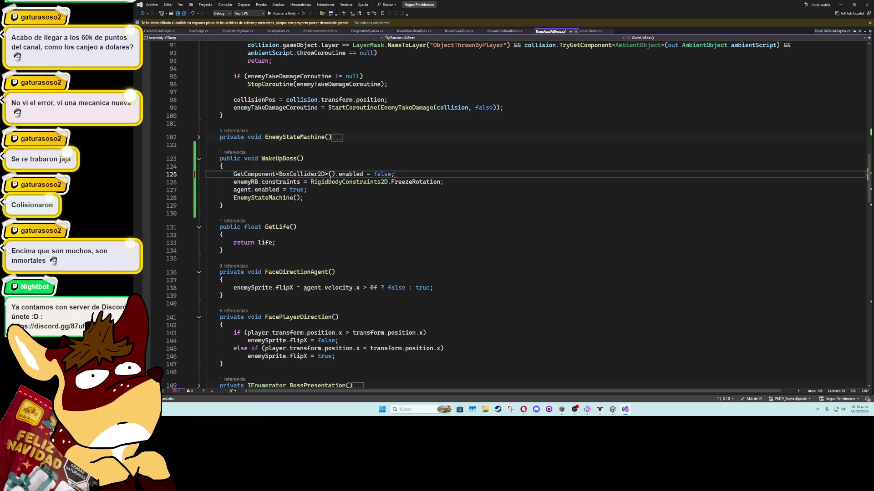
double_click(381, 174)
type("false : true")
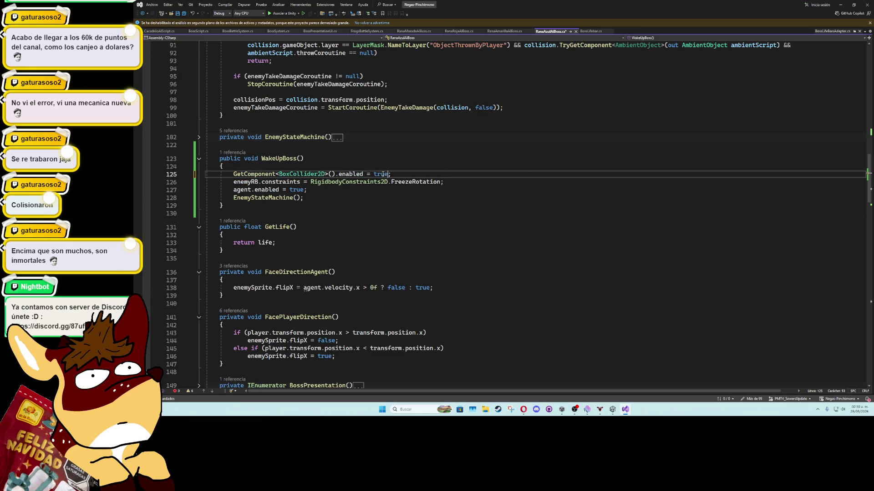
key("Down")
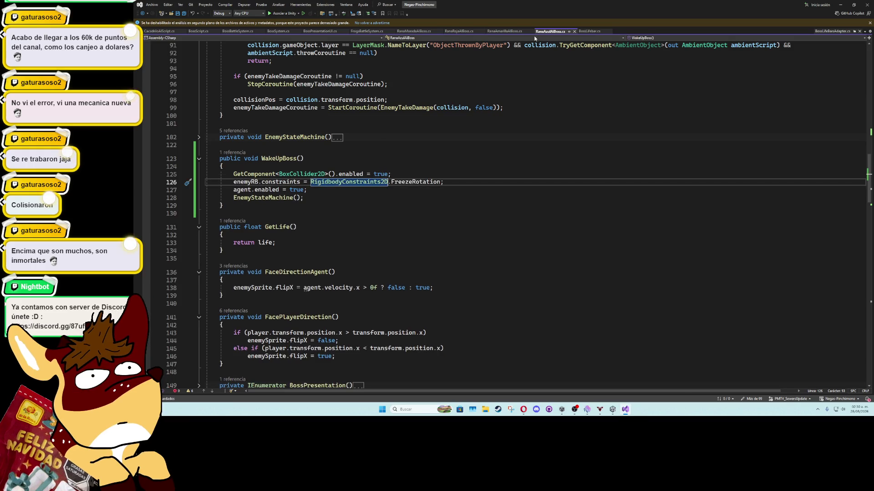
Step: Paste the collider-enable line at the top of WakeUpBoss in RanaAmarillaAIBoss.cs, removing the blank line
left_click(504, 31)
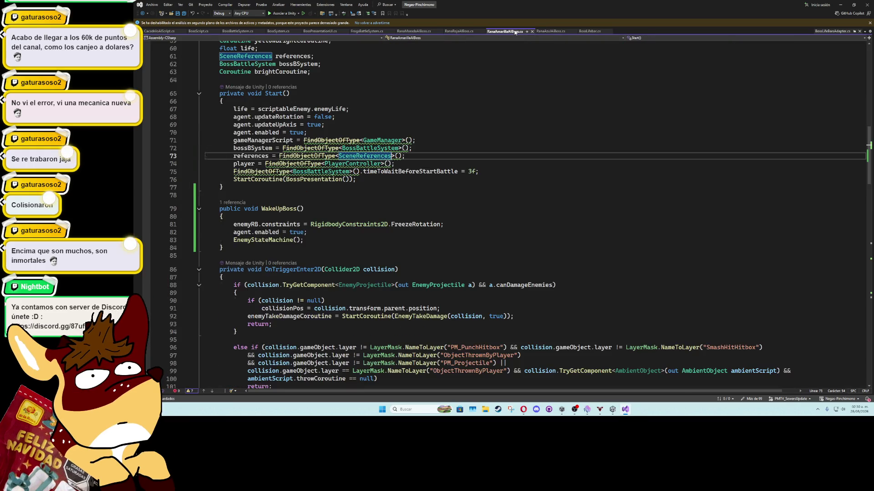
left_click(307, 217)
key("Return")
type("GetComponent<BoxCollider2D>().enabled = true;")
key("Return")
left_click_drag(344, 231, 437, 221)
key("Delete")
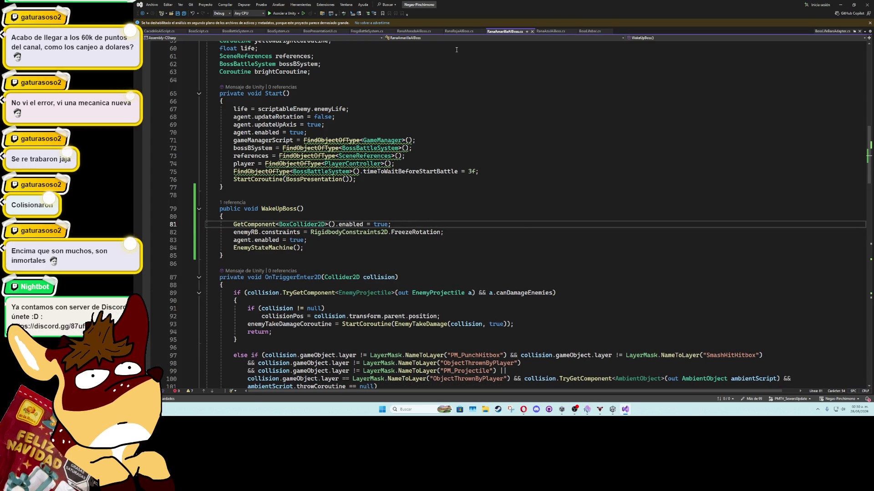
Step: Add the collider-enable line to WakeUpBoss in RanaRojaAIBoss.cs and save
left_click(458, 31)
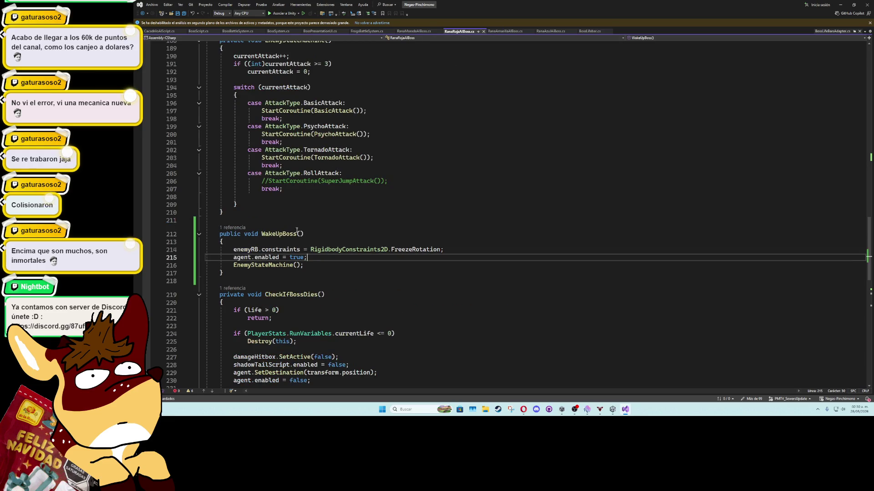
left_click(301, 240)
key("Return")
type("GetComponent<BoxCollider2D>().enabled = true;")
key("Return")
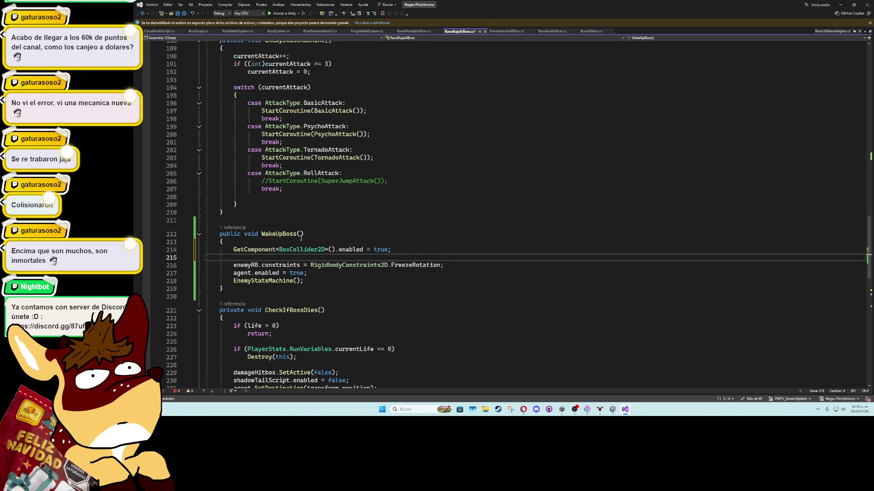
key("BackSpace")
key("ctrl+s")
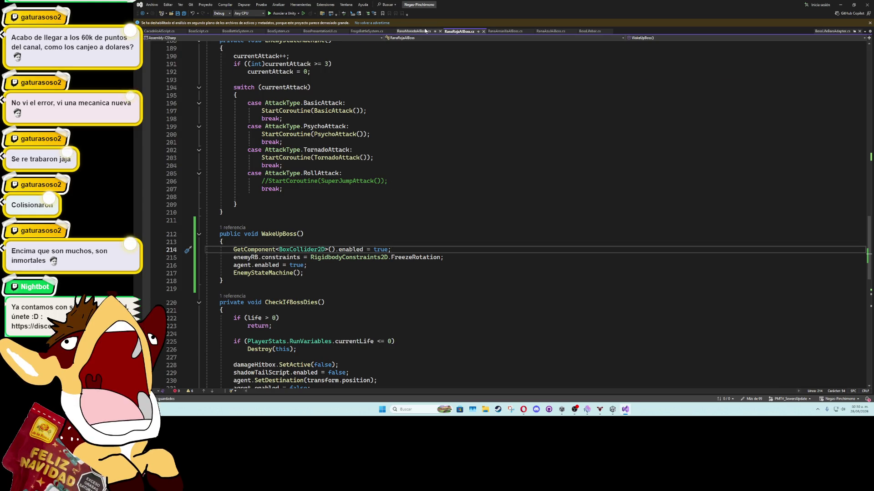
Step: Add the collider-enable line to WakeUpBoss in RanaMoradaAIBoss.cs and save
left_click(414, 31)
left_click(293, 208)
key("Return")
type("GetComponent<BoxCollider2D>().enabled = true;")
key("Return")
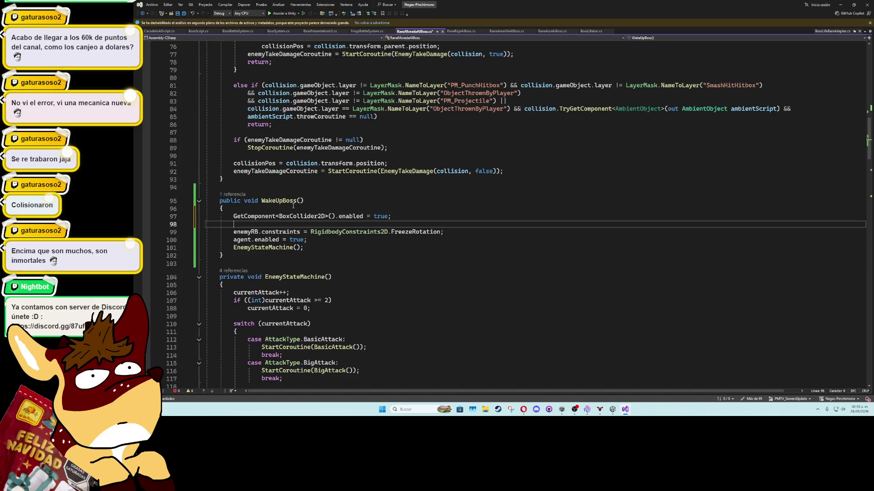
key("BackSpace")
key("ctrl+s")
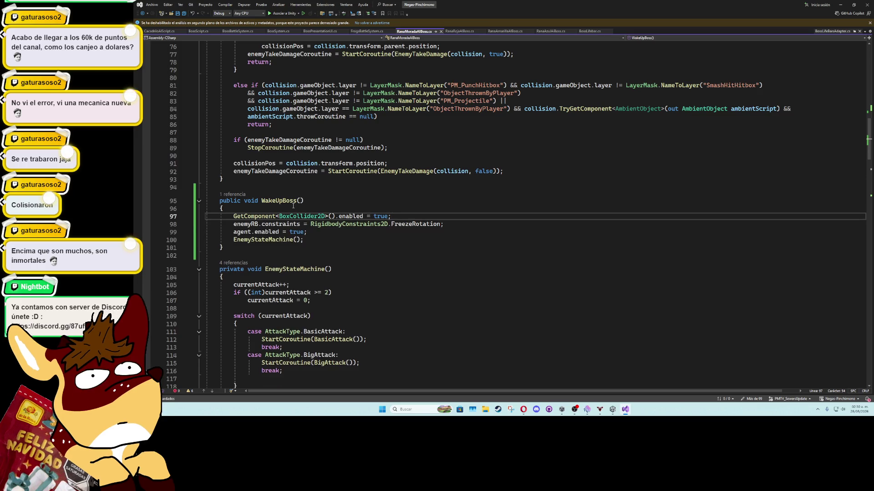
left_click(844, 6)
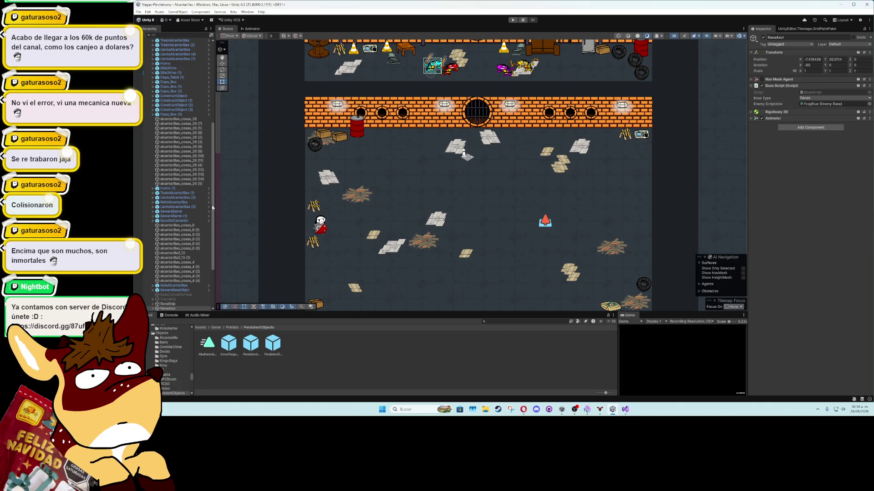
Step: Activate BossCocodriloFake, then select BossCocodrilo under Cocodrilo to review its Cacadrilo AI Script fields
left_click(181, 296)
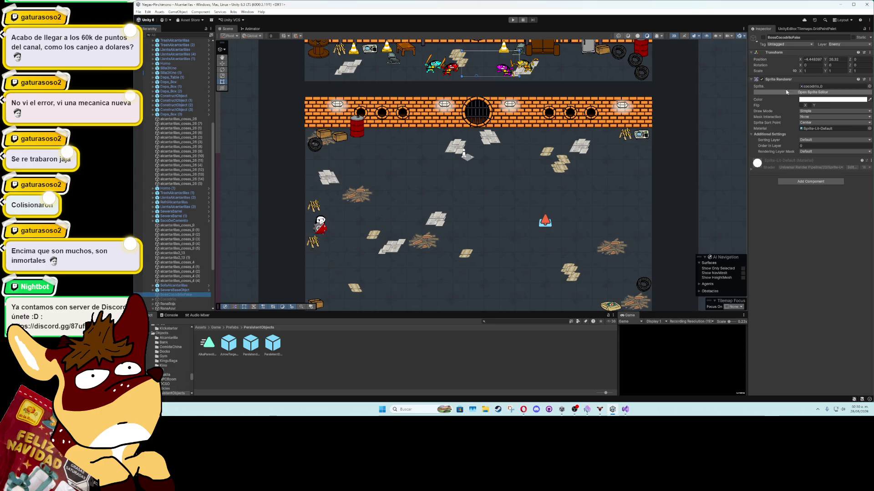
left_click(762, 39)
left_click(190, 298)
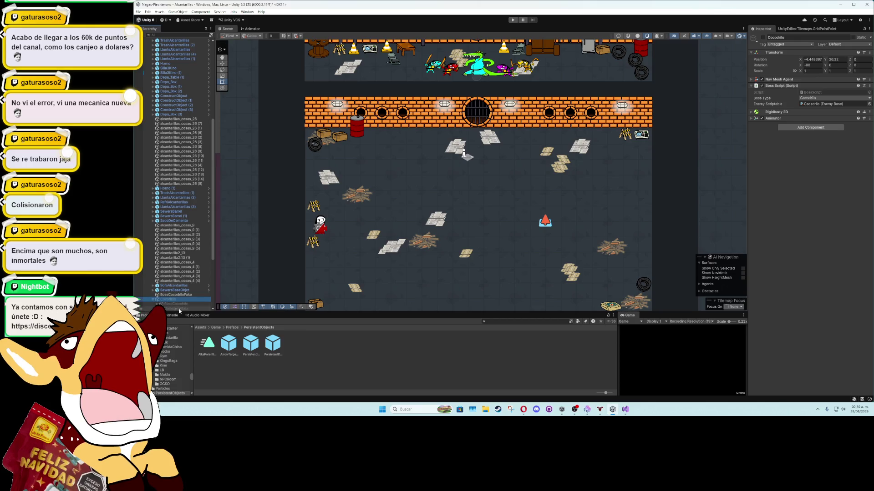
key("Right")
key("Down")
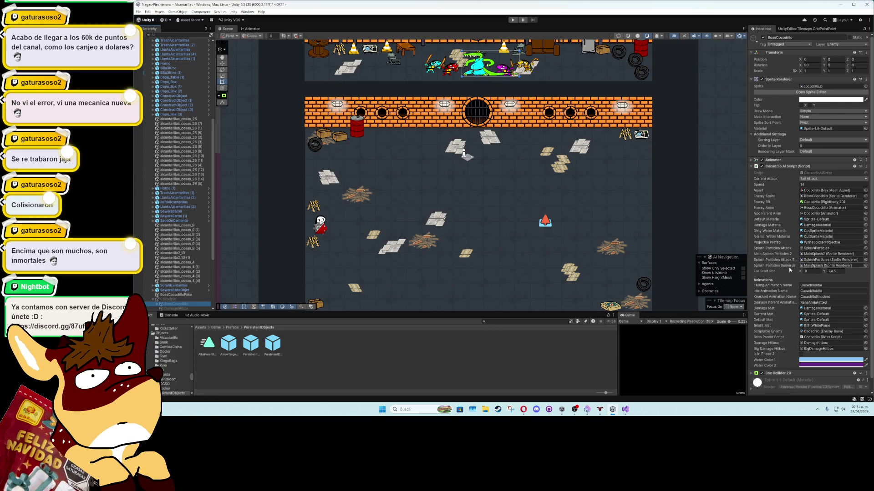
scroll(777, 304, "down", 1)
scroll(776, 303, "up", 1)
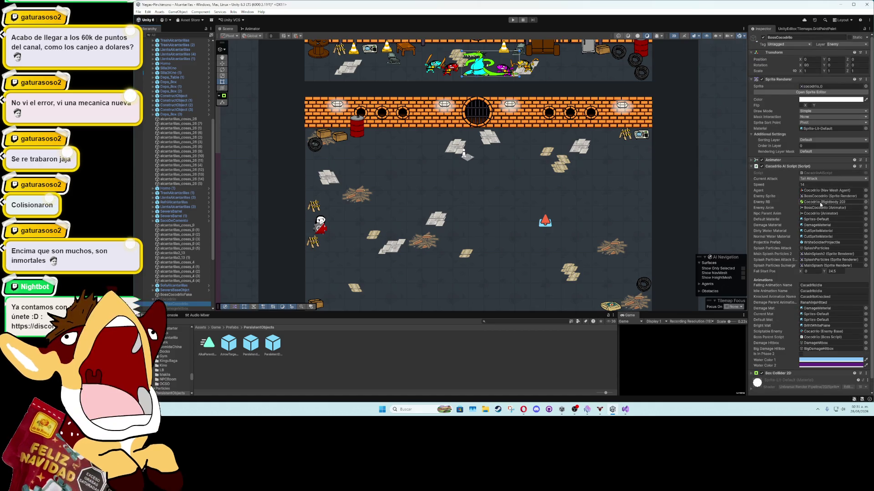
key("alt+Tab")
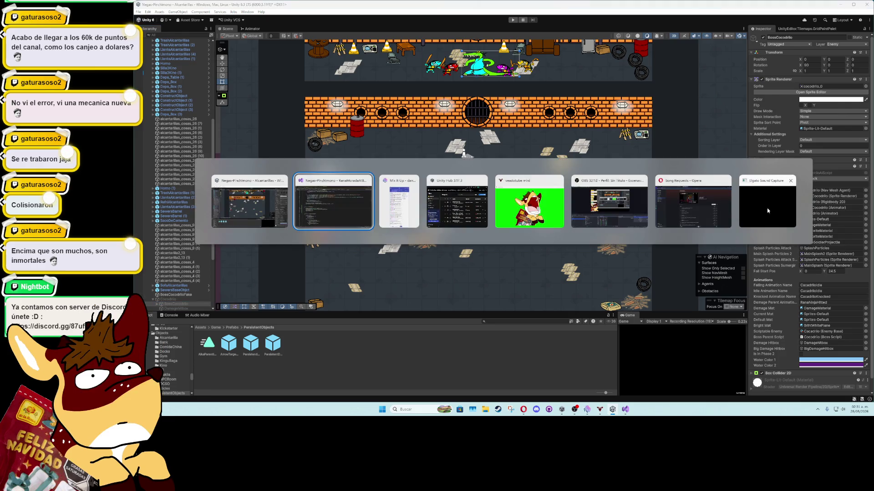
Step: Review the mainHitbox field and its Start assignment in CacadriloAIScript.cs
left_click(162, 31)
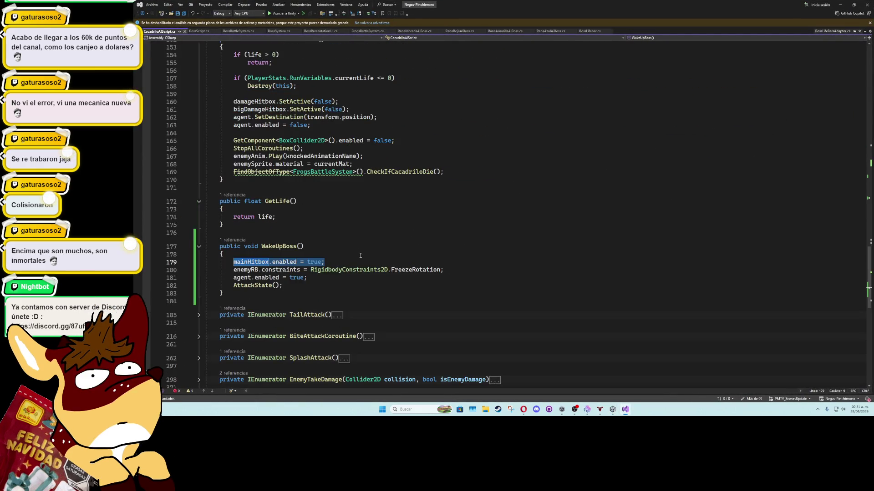
left_click(270, 263)
scroll(311, 258, "up", 11)
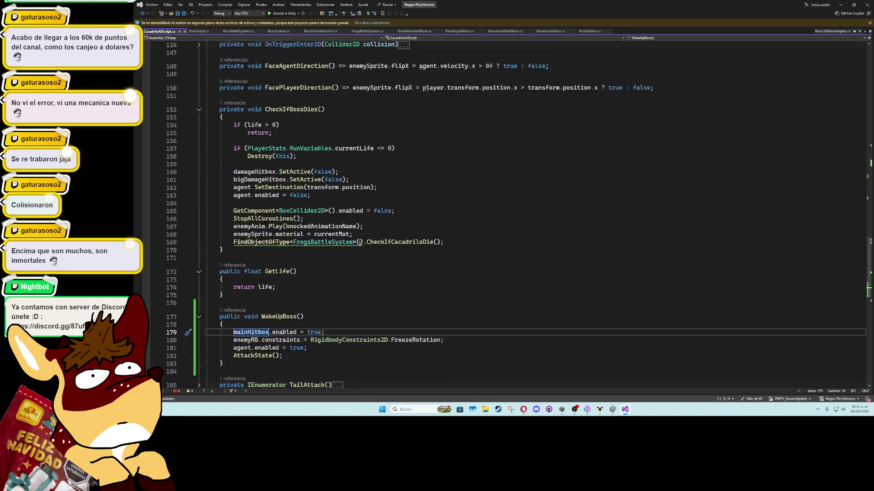
scroll(352, 263, "up", 13)
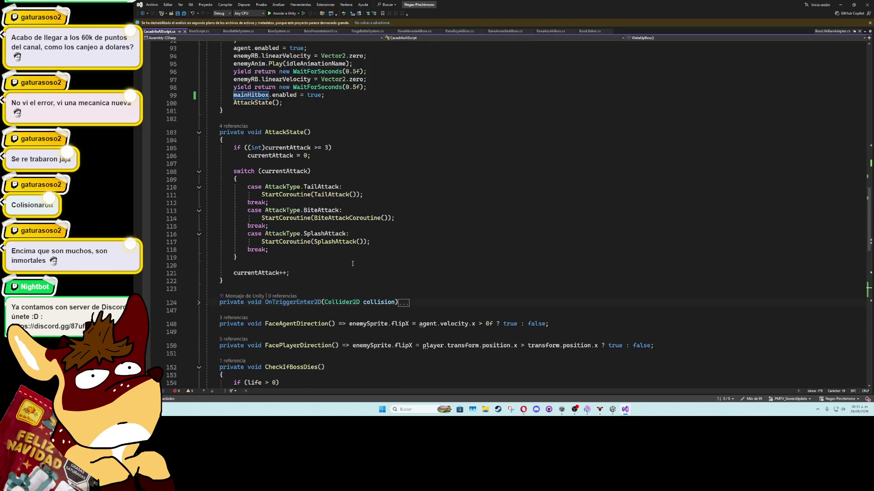
scroll(352, 264, "up", 8)
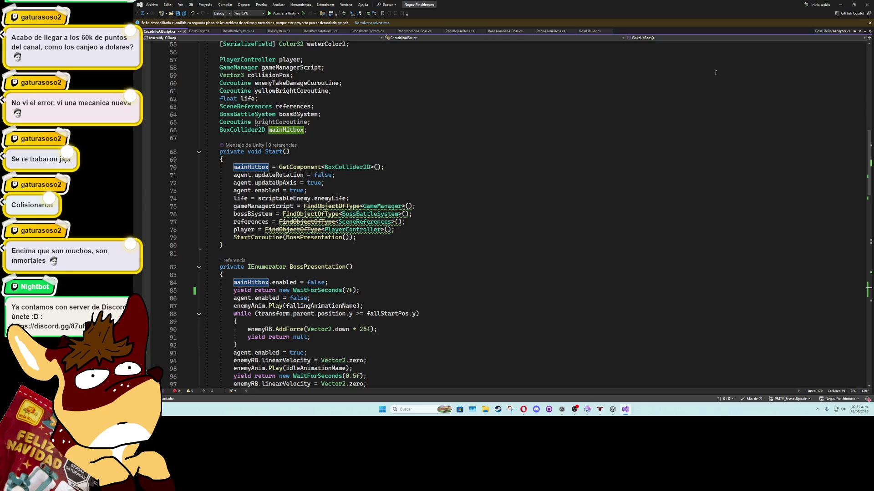
left_click(843, 5)
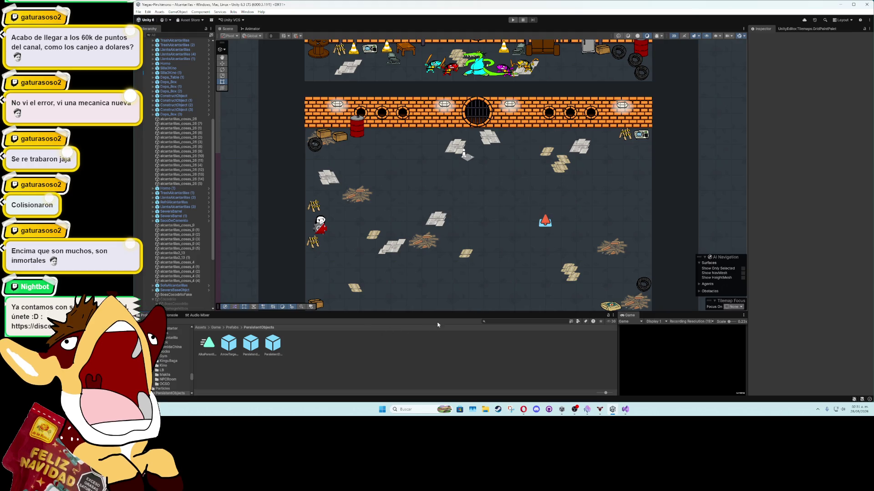
Step: Set Enemy Life to 50 on the FrogBlue, FrogPurple and FrogYellow assets together
left_click(499, 322)
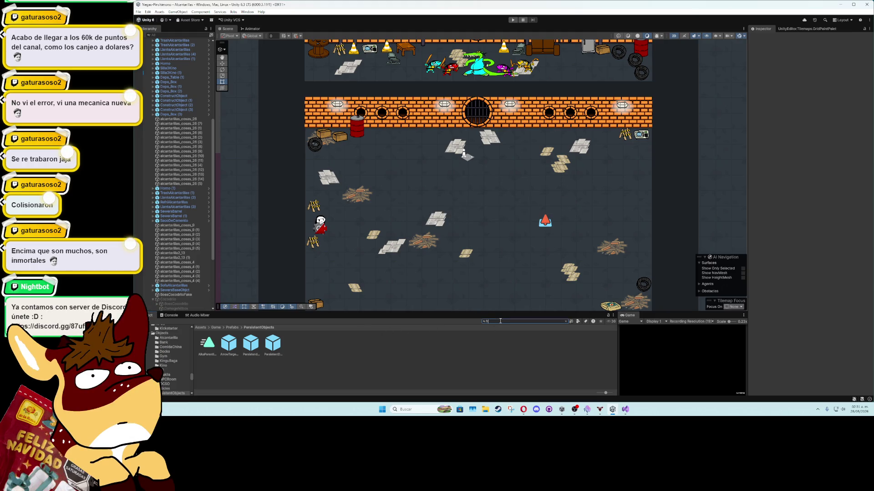
type("frog")
left_click(207, 343)
left_click(228, 344, "ctrl")
left_click(339, 344, "ctrl")
left_click(821, 68)
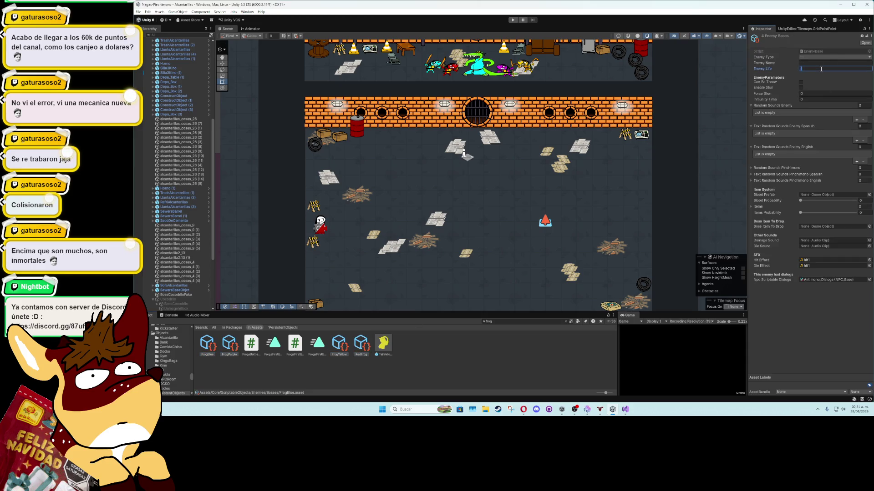
type("50")
left_click(823, 322)
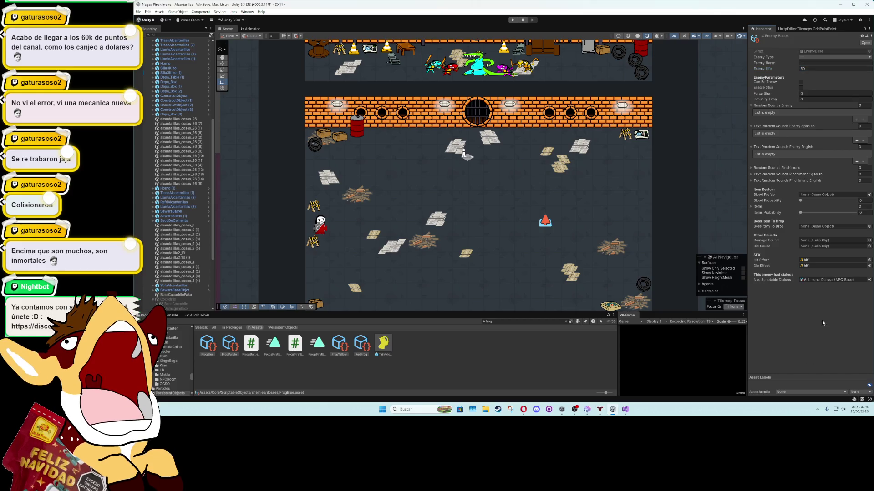
double_click(627, 316)
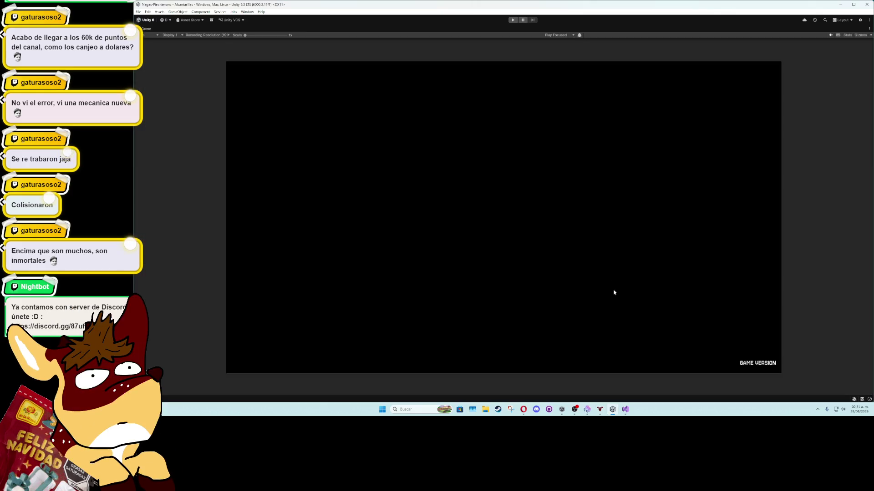
Step: Enter Play mode to fight the ninja frogs and Maestro Cacadrilo bosses
left_click(514, 19)
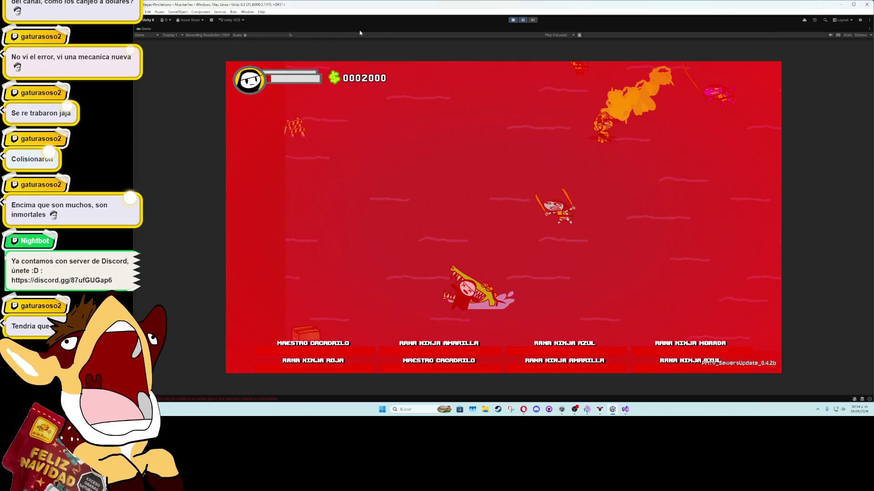
Step: Restore the editor layout and frame the scene view on PersistendObject during play
double_click(146, 29)
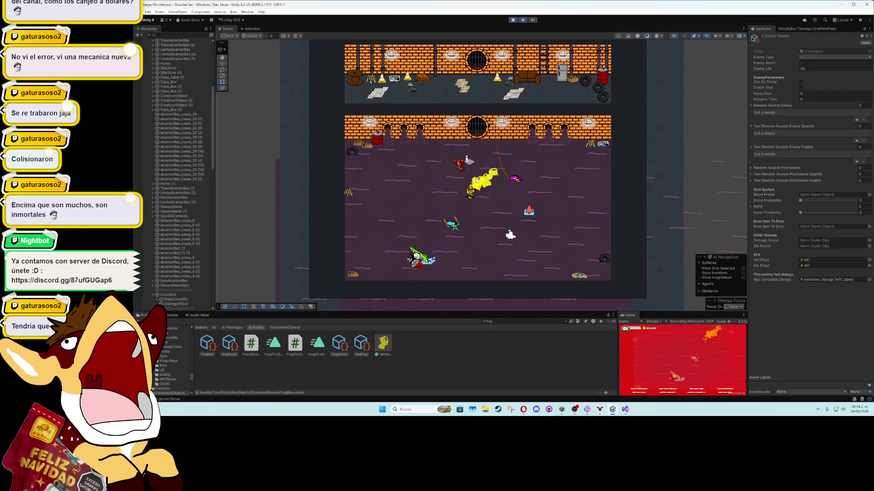
scroll(208, 101, "up", 5)
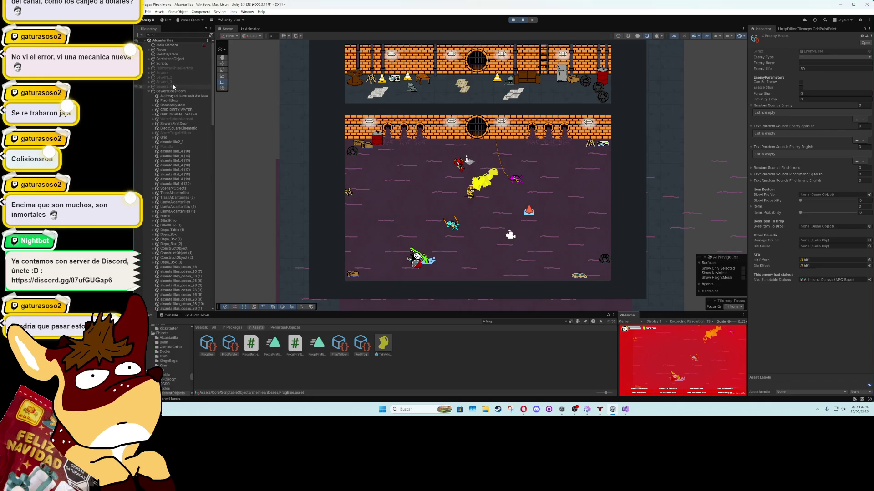
left_click(173, 56)
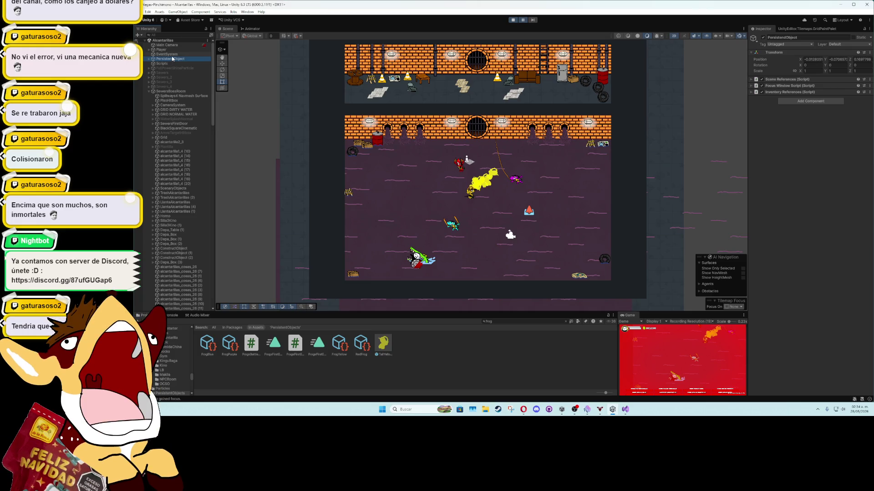
key("f")
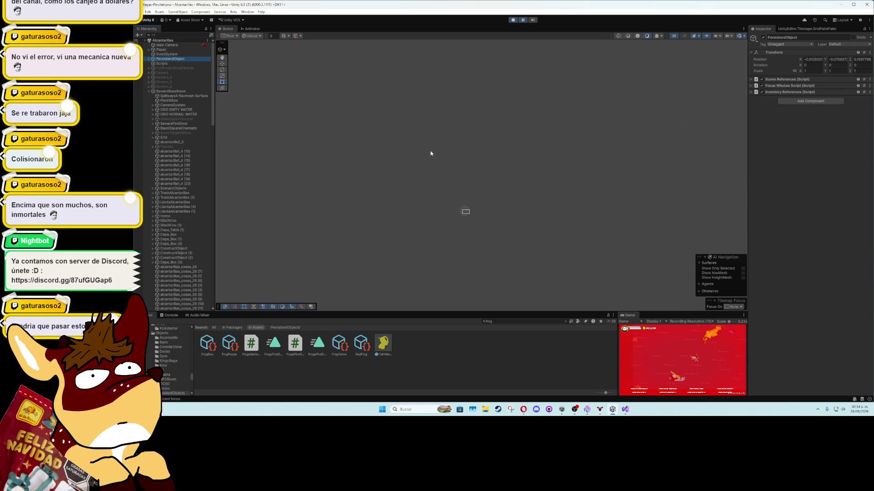
scroll(518, 242, "down", 10)
scroll(519, 242, "up", 1)
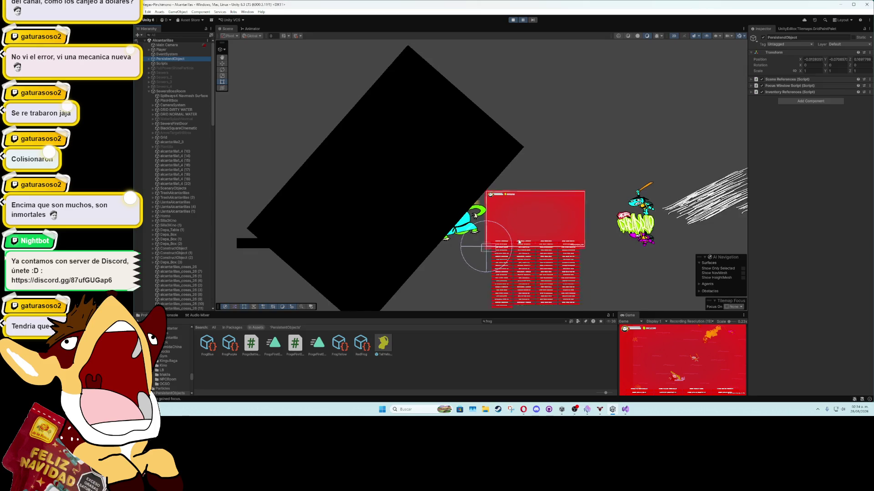
scroll(519, 241, "up", 8)
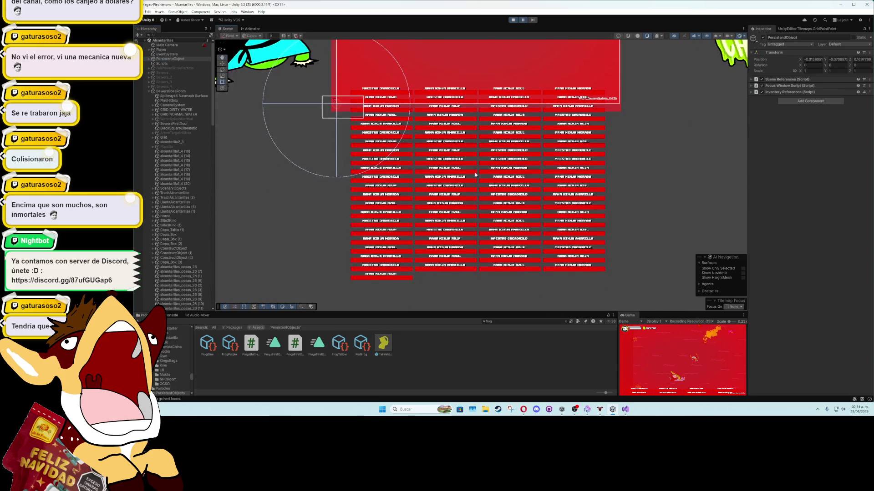
scroll(474, 175, "up", 3)
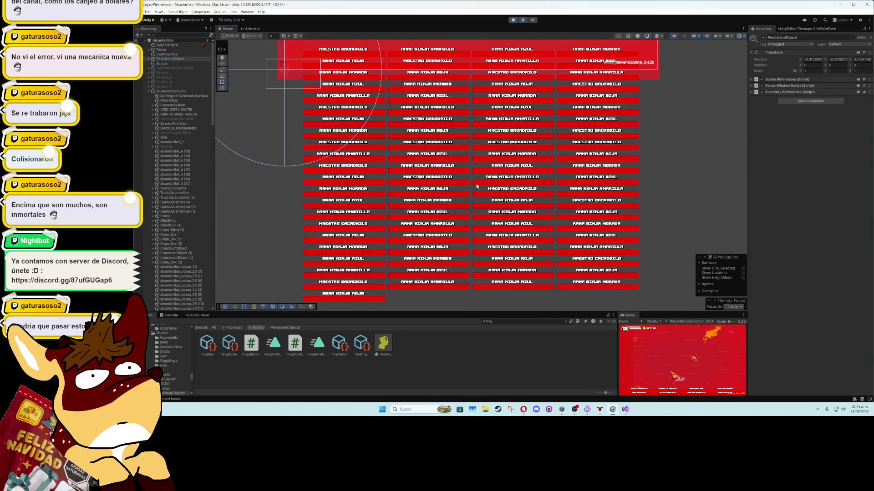
scroll(477, 187, "down", 1)
scroll(509, 210, "down", 2)
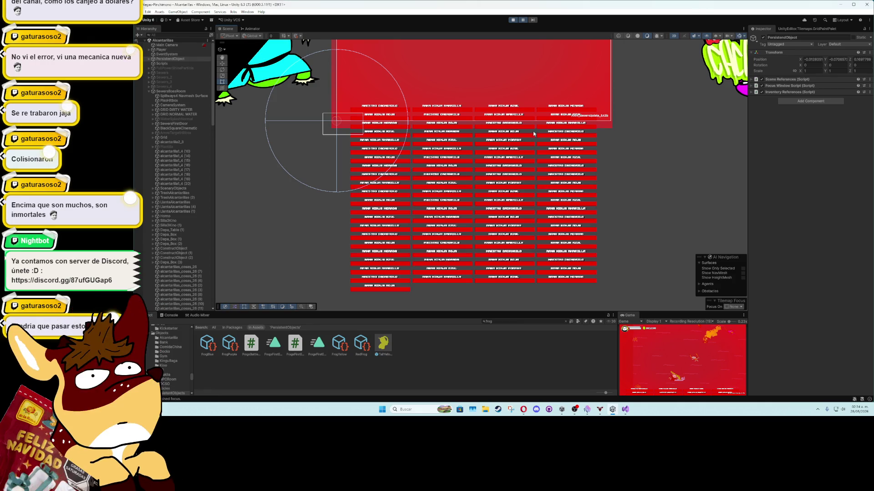
Step: Pan across the red label rows, then stop the playtest
scroll(513, 197, "up", 6)
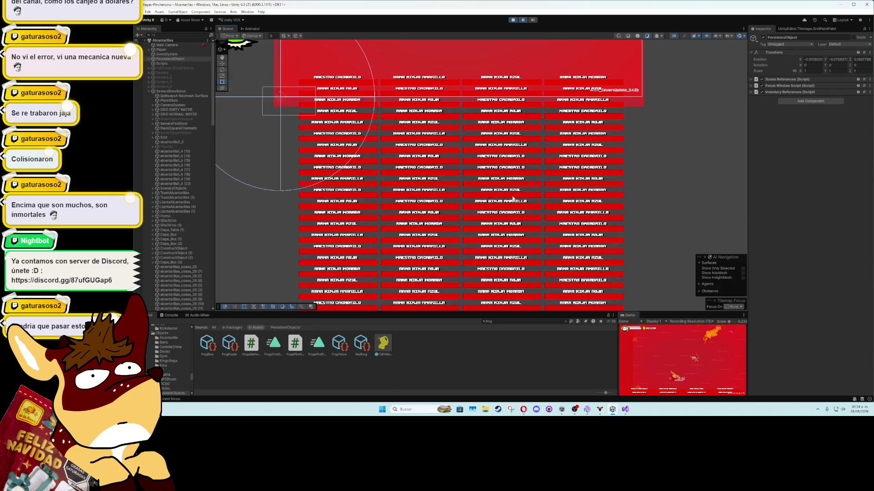
mouse_move(500, 163)
left_mouse_down()
mouse_move(497, 146)
mouse_move(487, 189)
left_mouse_up()
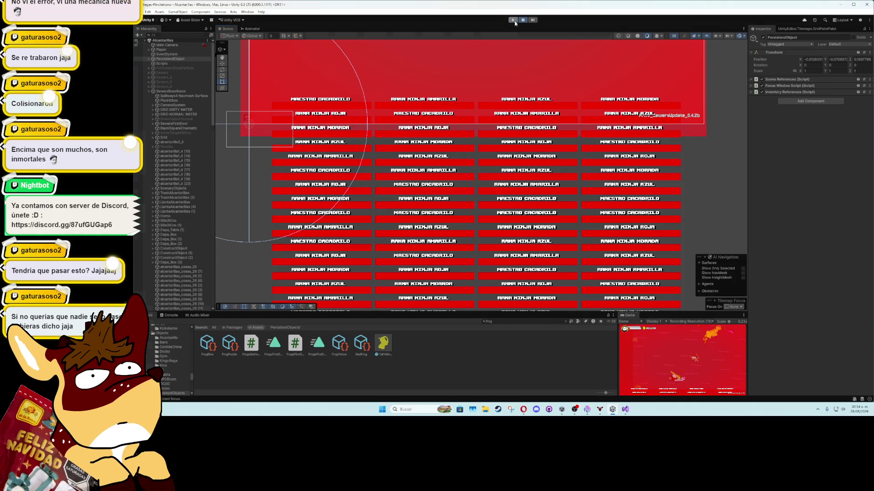
left_click(513, 20)
key("alt+Tab")
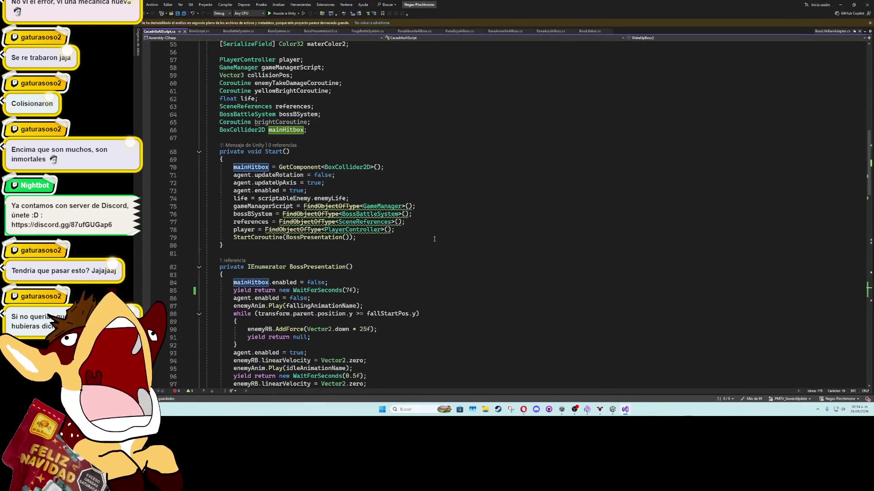
Step: In RanaAzulAIBoss's WakeUpBoss, add 'life = scriptableEnemy.enemyLife;' and copy that line
left_click(550, 31)
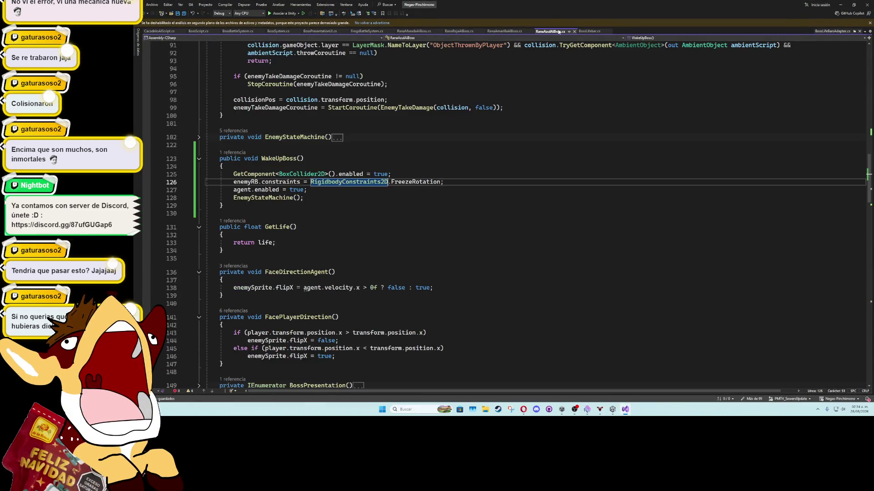
left_click(429, 192)
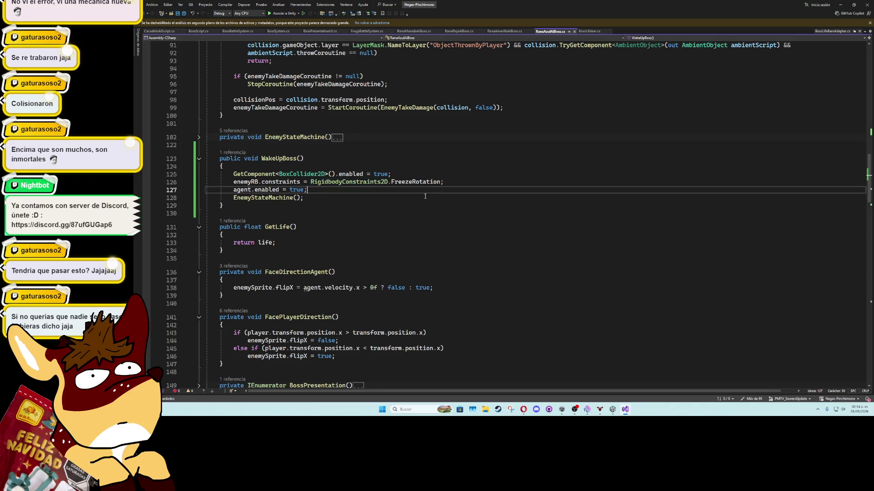
left_click(425, 196)
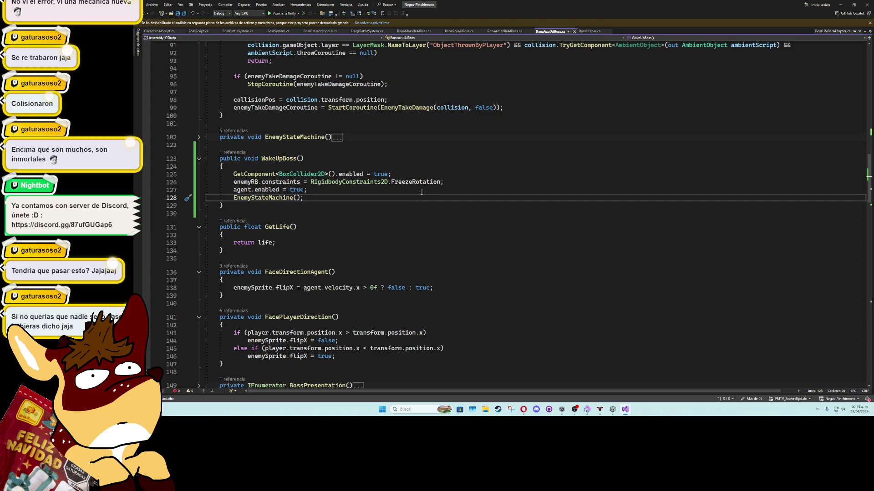
left_click(421, 191)
key("Return")
type("life = e")
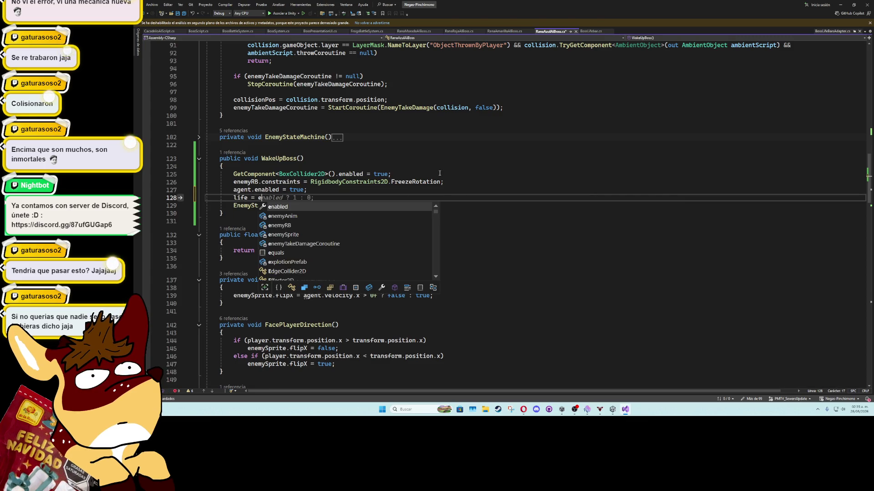
key("BackSpace")
type("script")
key("Tab")
type(".")
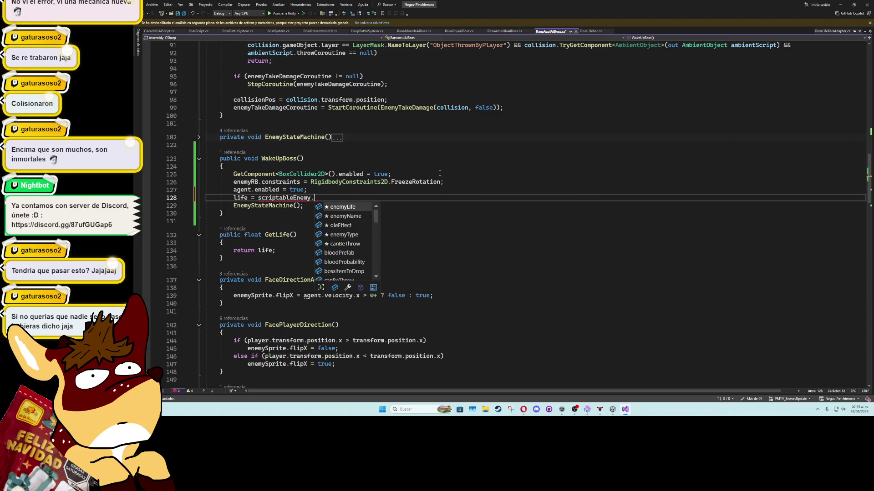
type("enemyL")
key("Tab")
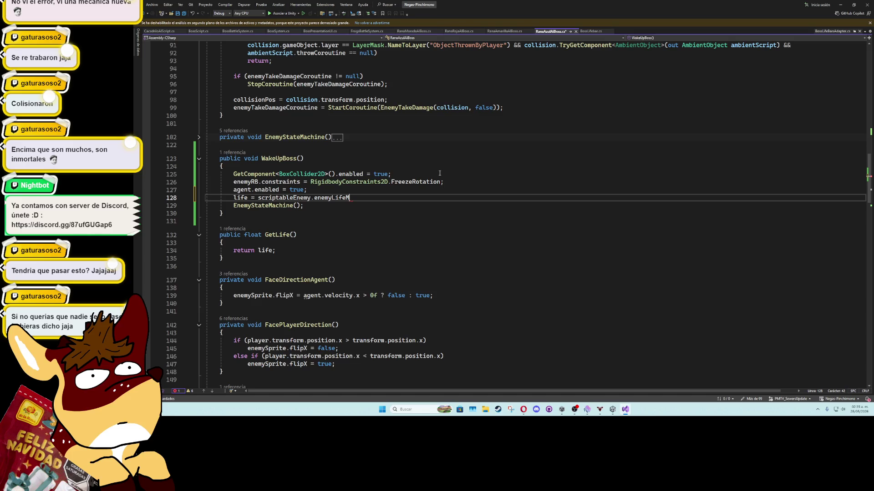
type(";")
left_click_drag(348, 197, 233, 197)
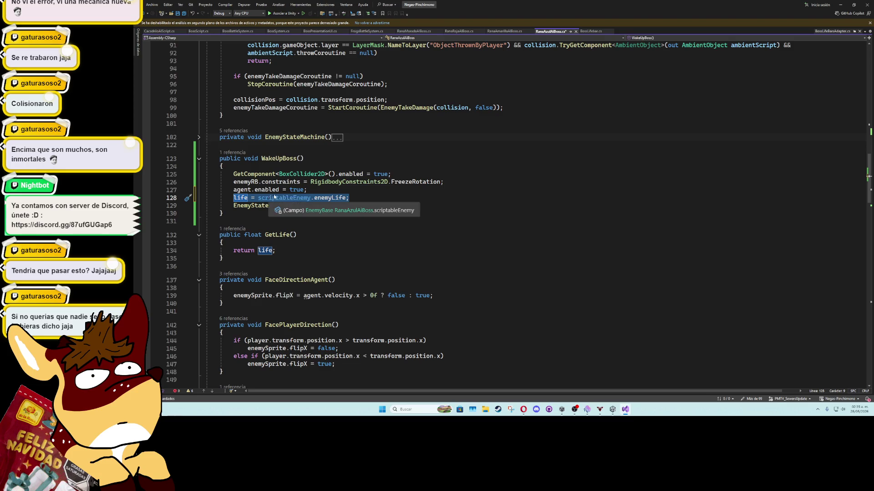
Step: Paste the life reset after agent.enabled in RanaAmarilla, RanaRoja and RanaMorada AIBoss scripts
left_click(504, 31)
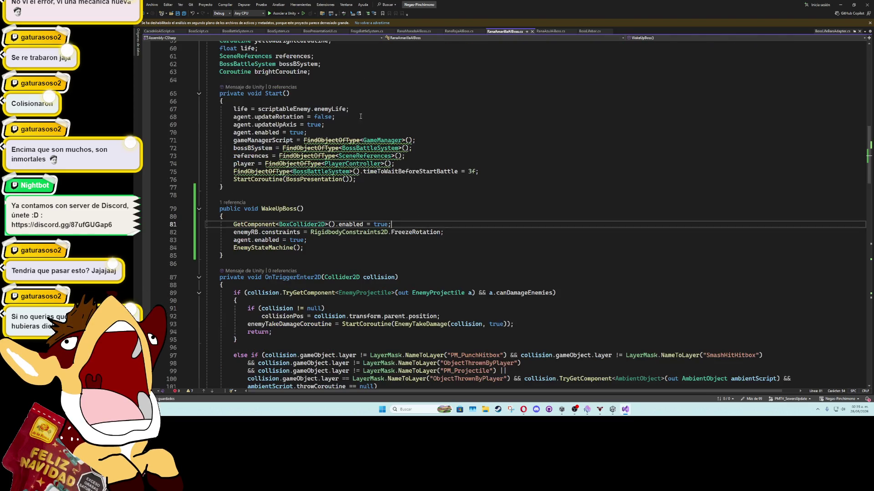
left_click(330, 239)
key("Return")
type("life = scriptableEnemy.enemyLife;")
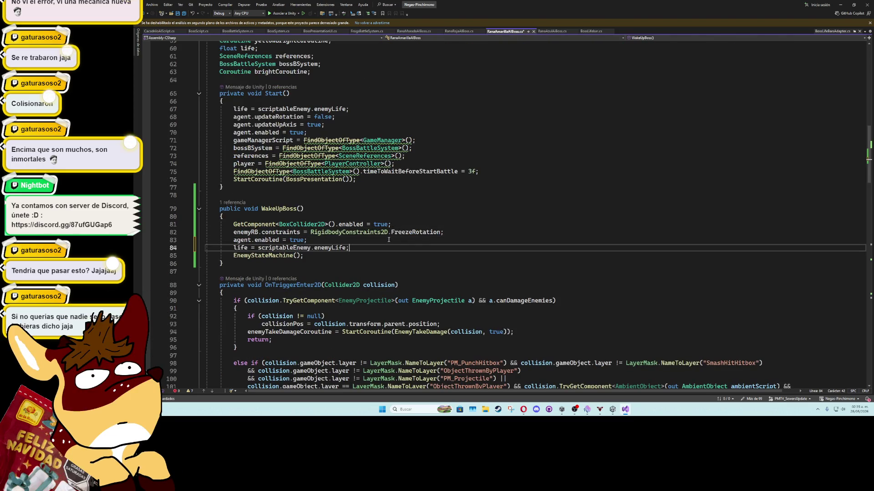
left_click(458, 31)
left_click(317, 268)
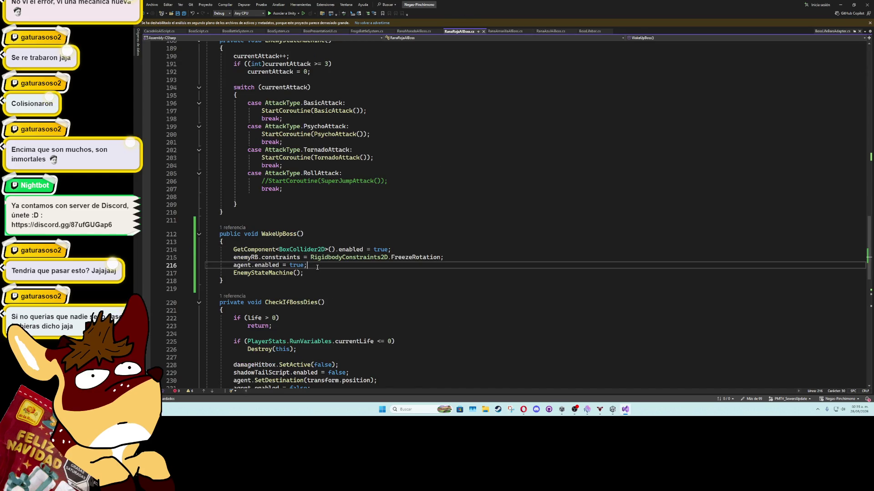
key("Return")
type("life = scriptableEnemy.enemyLife;")
left_click(414, 31)
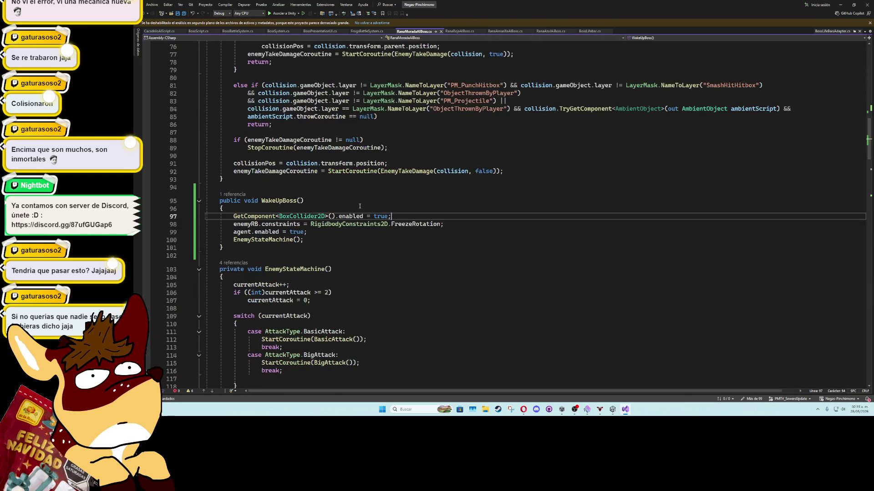
left_click(341, 234)
key("Return")
type("life = scriptableEnemy.enemyLife;")
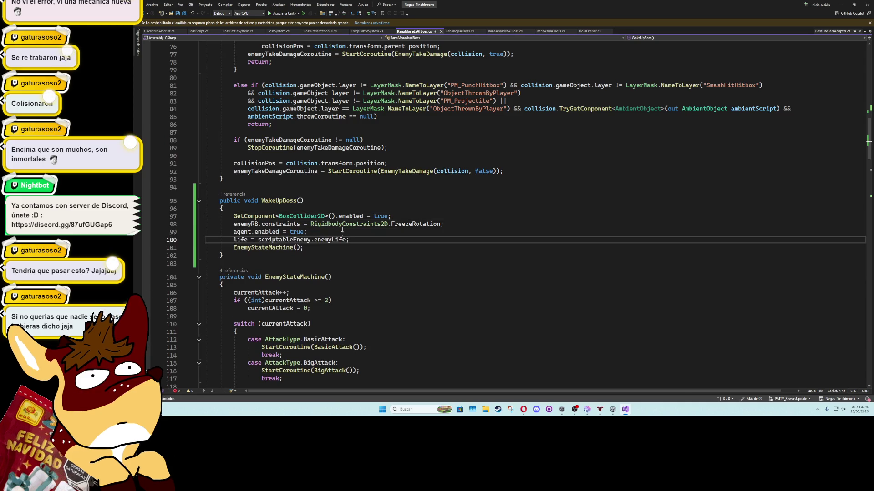
Step: Paste the life reset into CacadriloAIScript's WakeUpBoss and save CacadriloAIScript.cs
left_click(159, 31)
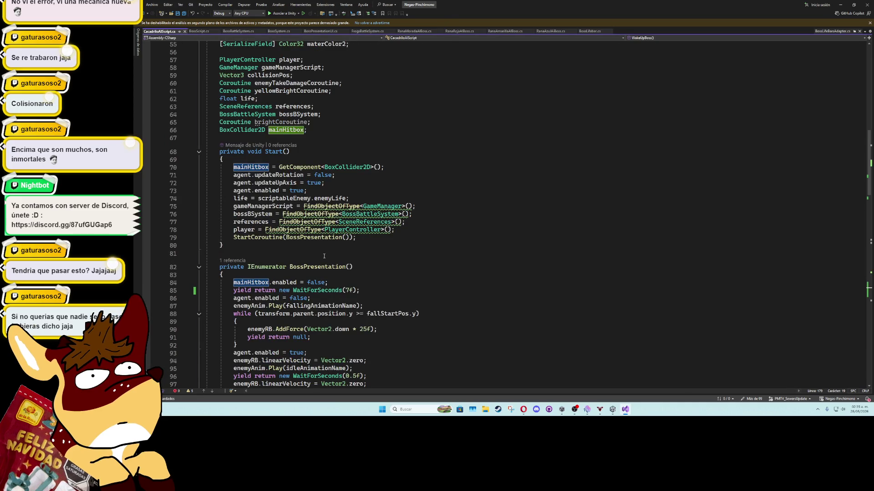
scroll(327, 266, "down", 9)
scroll(382, 252, "down", 3)
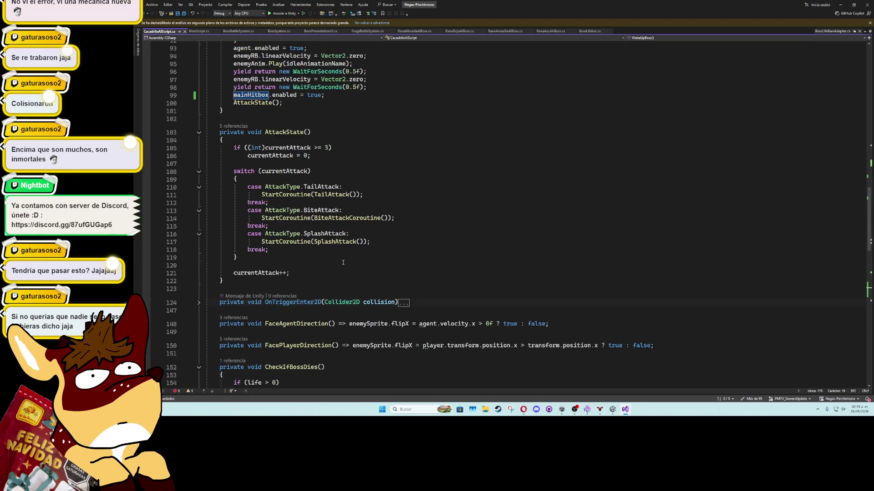
scroll(342, 263, "down", 10)
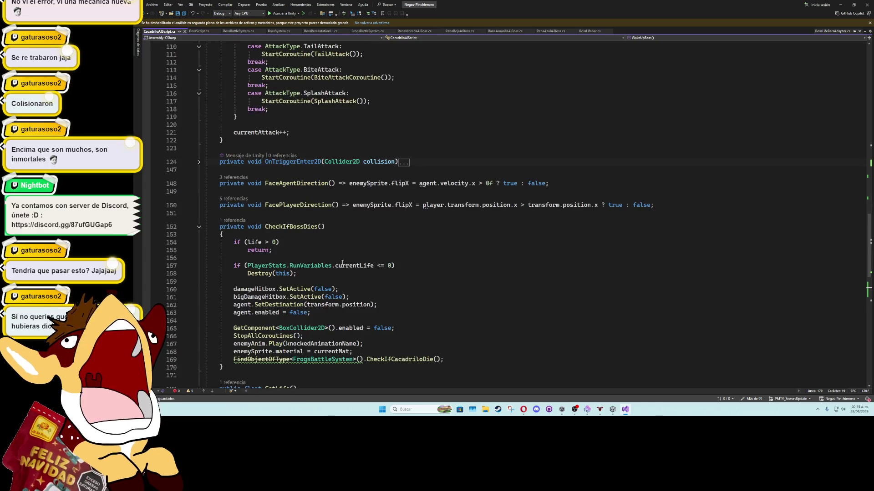
scroll(319, 282, "down", 9)
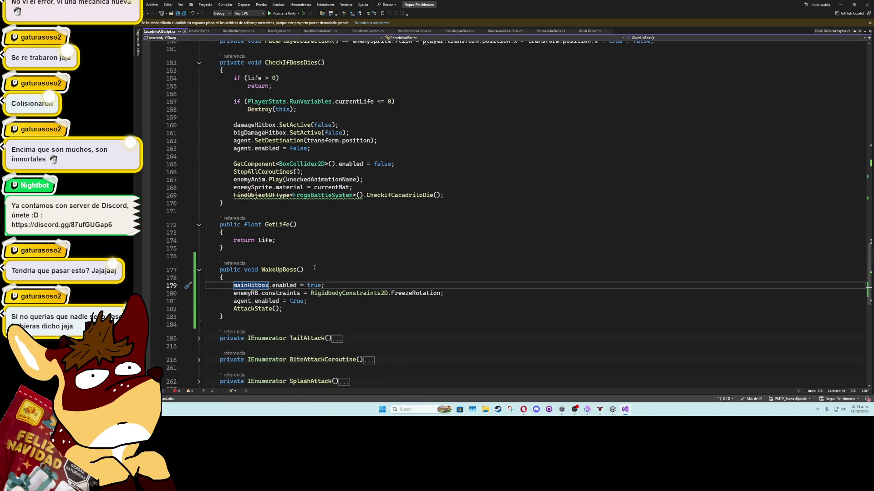
left_click(308, 301)
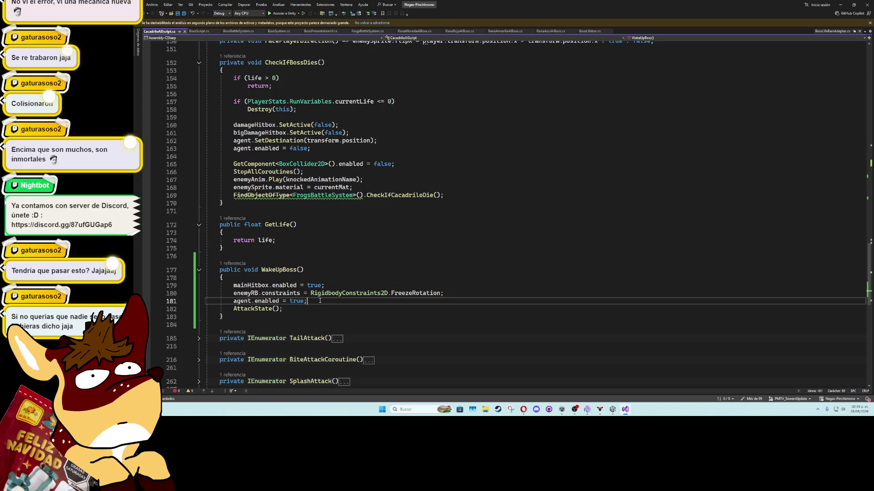
key("Return")
type("life = scriptableEnemy.enemyLife;")
left_click(320, 269)
key("ctrl+s")
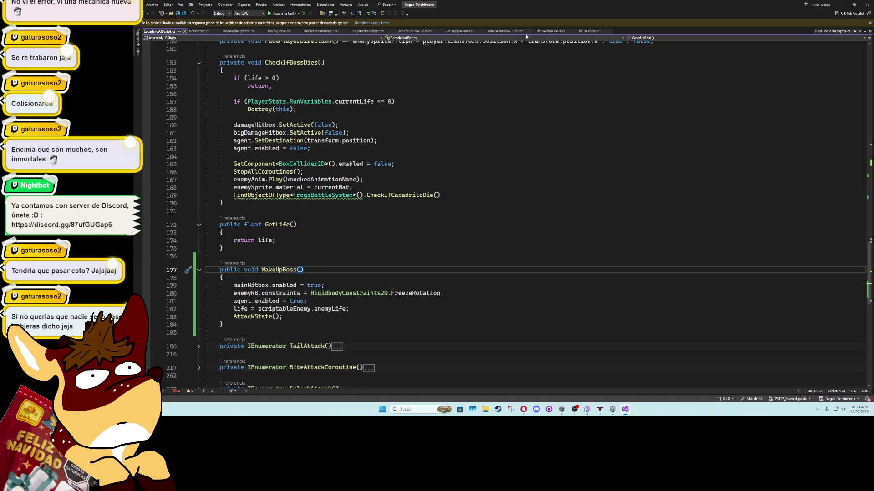
left_click(380, 242)
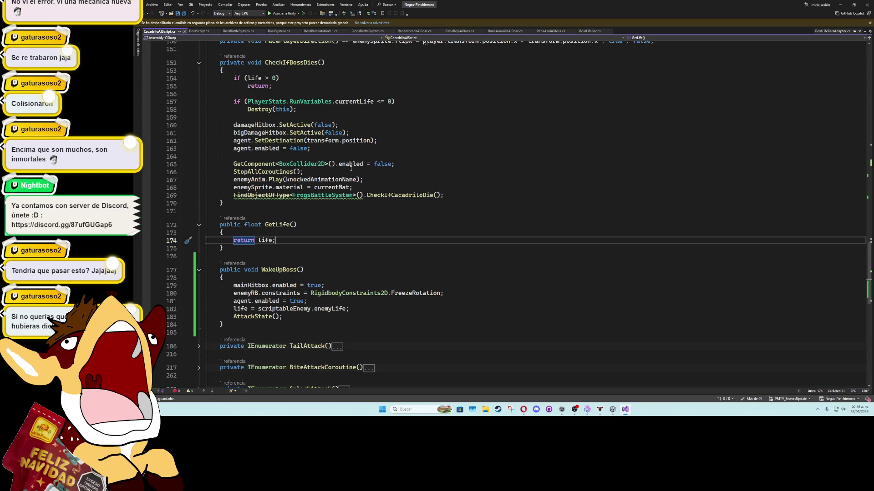
left_click(397, 157)
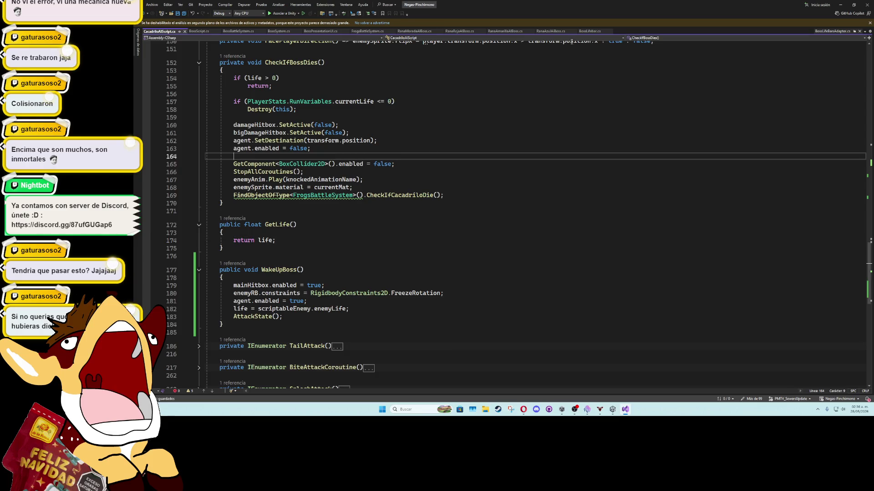
left_click(551, 31)
scroll(318, 244, "up", 20)
Step: Declare 'public bool isInPhase2;' among RanaAzulAIBoss's fields
left_click(312, 236)
key("Return")
key("Return")
key("Up")
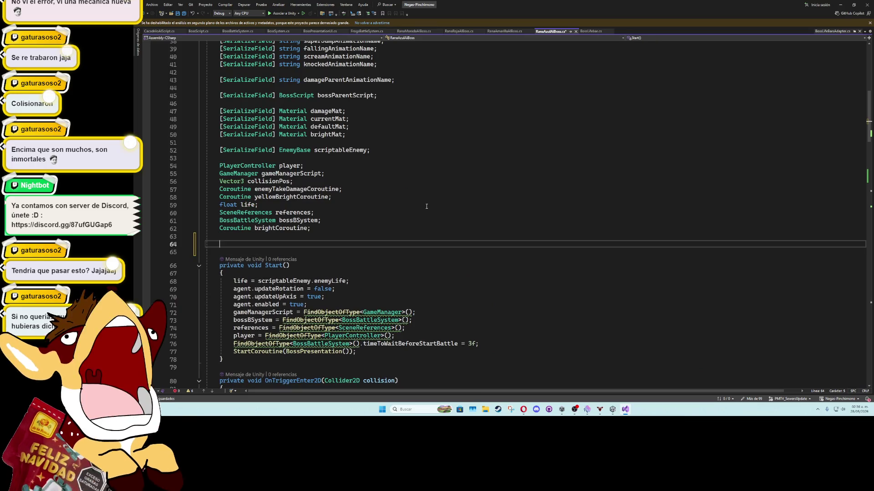
type("public bool isInPhase")
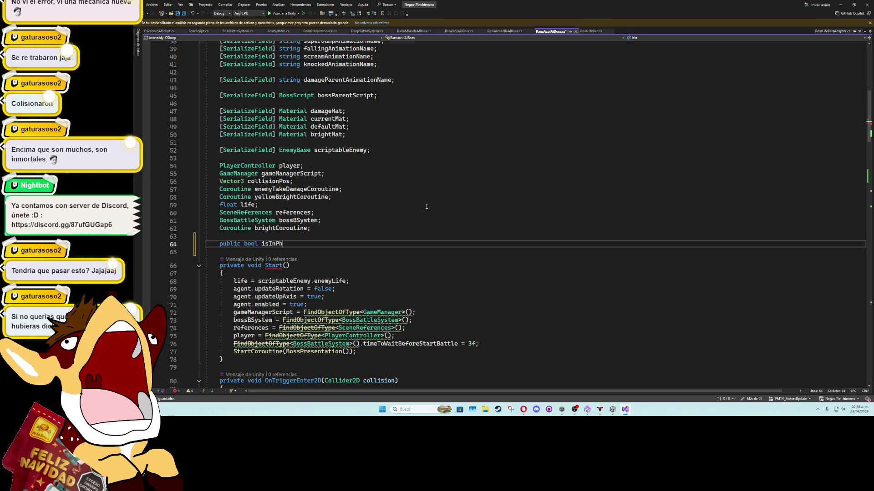
type("2;")
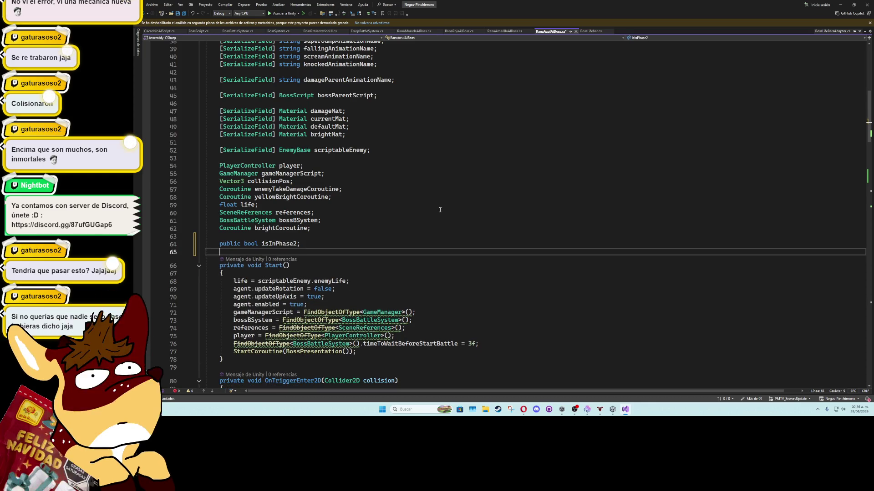
Step: Add the isInPhase2 field declaration to RanaAmarillaAIBoss and RanaRojaAIBoss
left_click(503, 31)
scroll(320, 196, "up", 6)
left_click(294, 220)
key("Return")
type("public bool isInPhase2;")
key("Return")
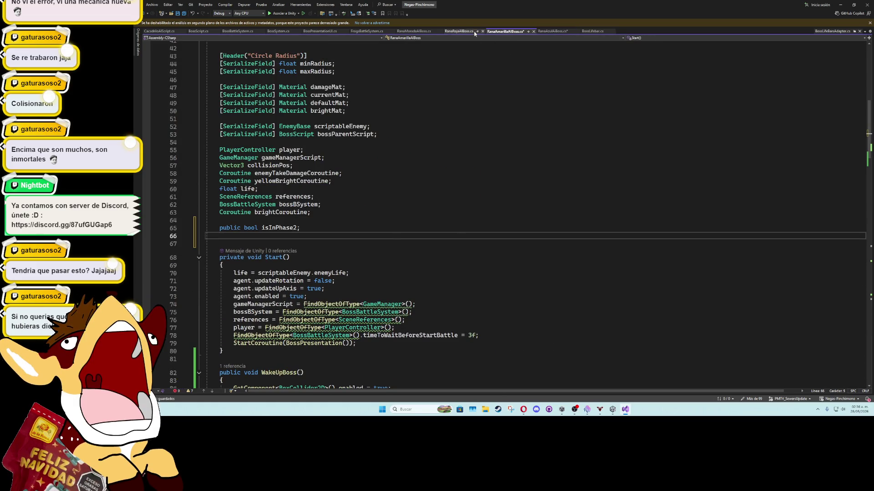
left_click(459, 31)
scroll(295, 198, "up", 15)
scroll(296, 199, "up", 5)
left_click(269, 213)
key("Return")
key("Return")
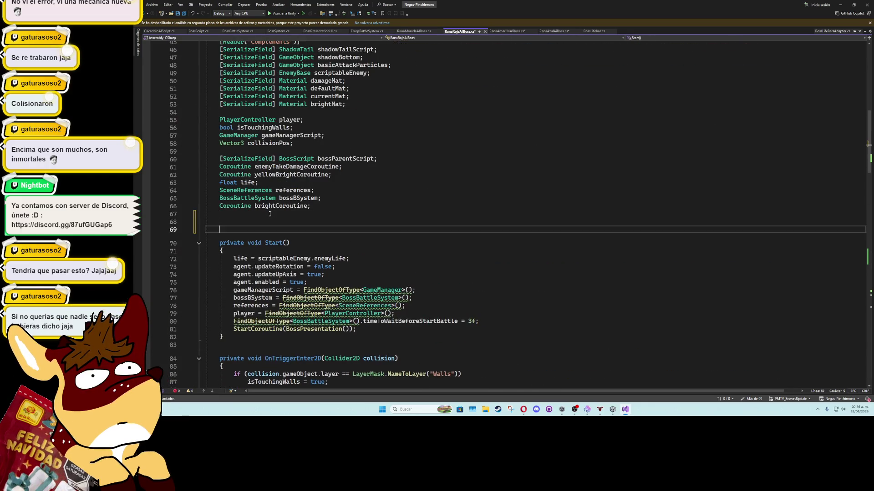
key("Up")
type("public bool isInPhase2;")
Step: Paste the isInPhase2 field declaration into RanaMoradaAIBoss after its coroutine fields
left_click(413, 31)
scroll(455, 214, "up", 10)
left_click(267, 137)
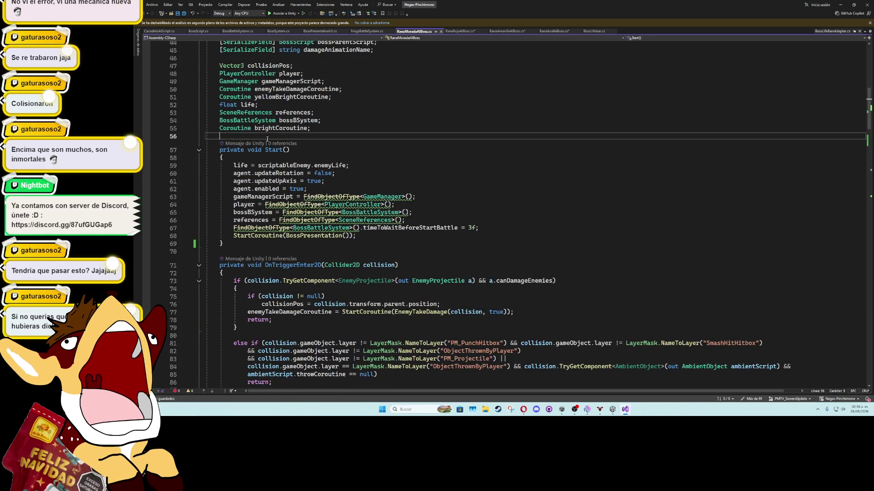
key("Return")
key("Return")
key("Up")
type("public bool isInPhase2;")
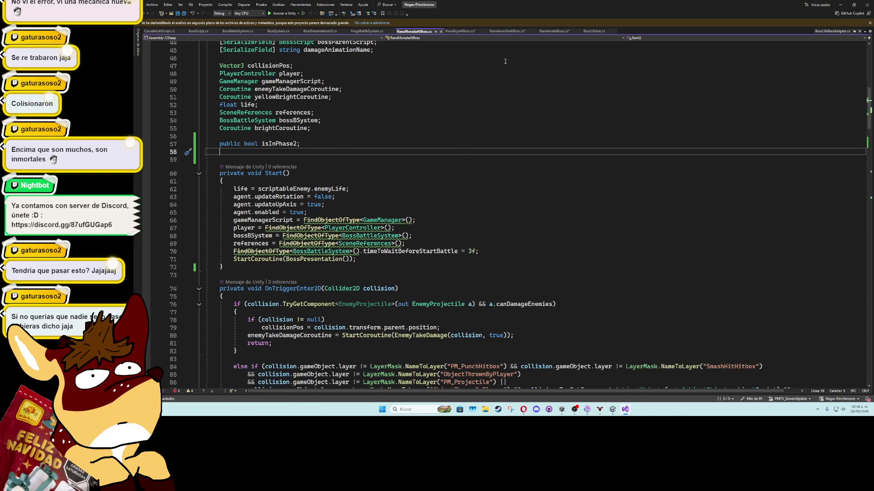
Step: Add 'isInPhase2 = true;' after the life reset in RanaAzul and RanaAmarilla WakeUpBoss
left_click(460, 31)
left_click(507, 31)
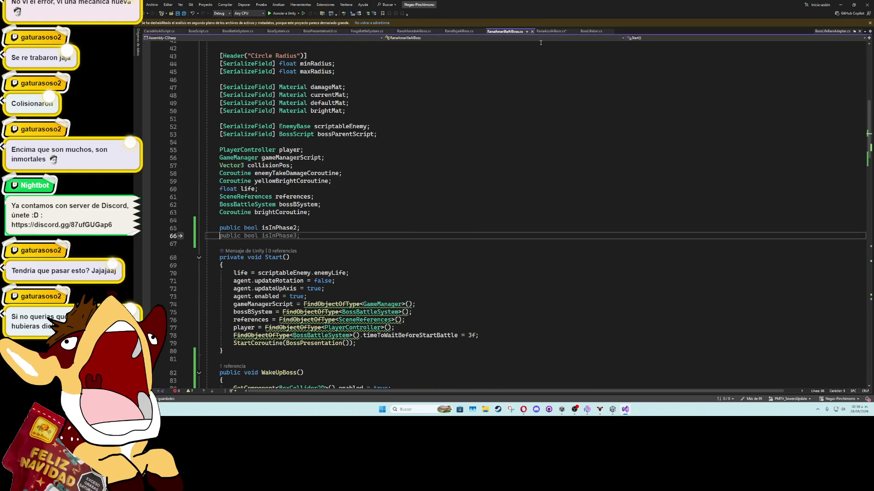
left_click(551, 31)
scroll(428, 196, "down", 18)
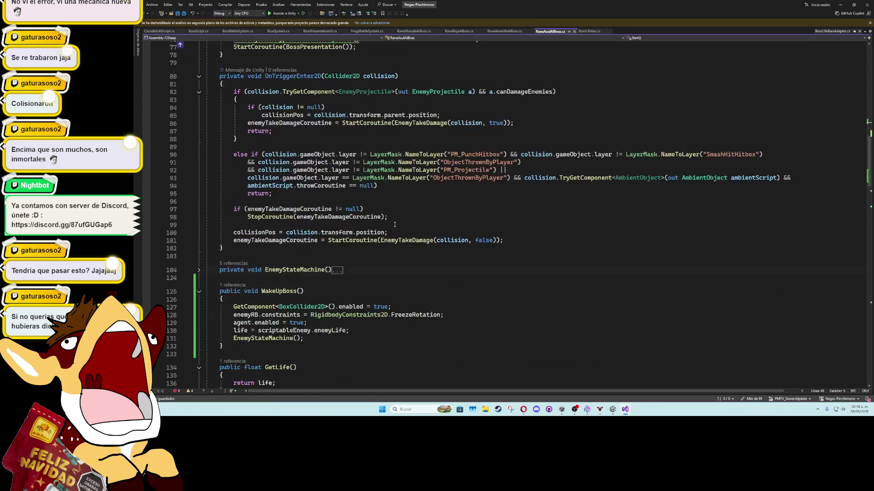
left_click(358, 217)
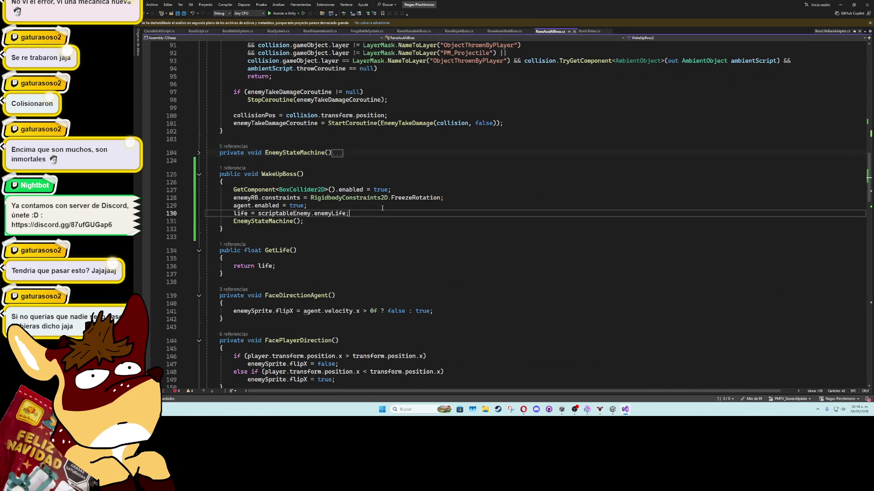
key("Return")
type("isInPhase2 = true;")
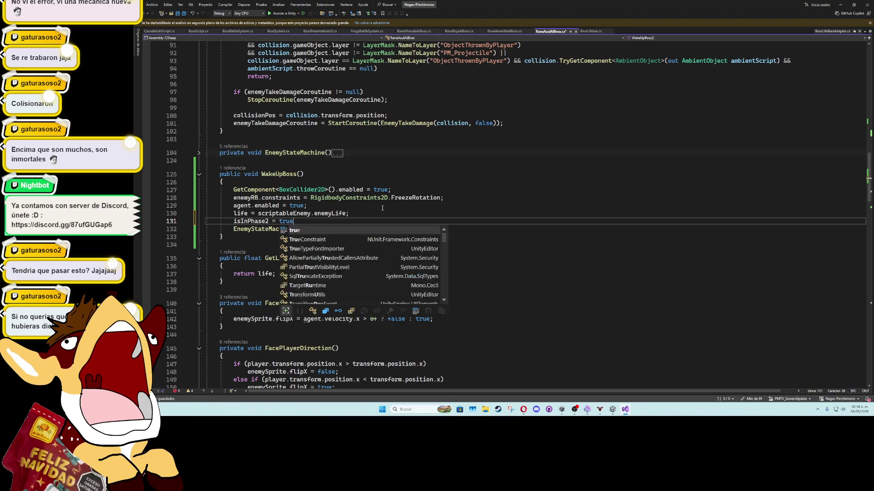
left_click(496, 30)
scroll(283, 241, "down", 10)
left_click(361, 104)
key("Return")
type("sInPhase2 = tr")
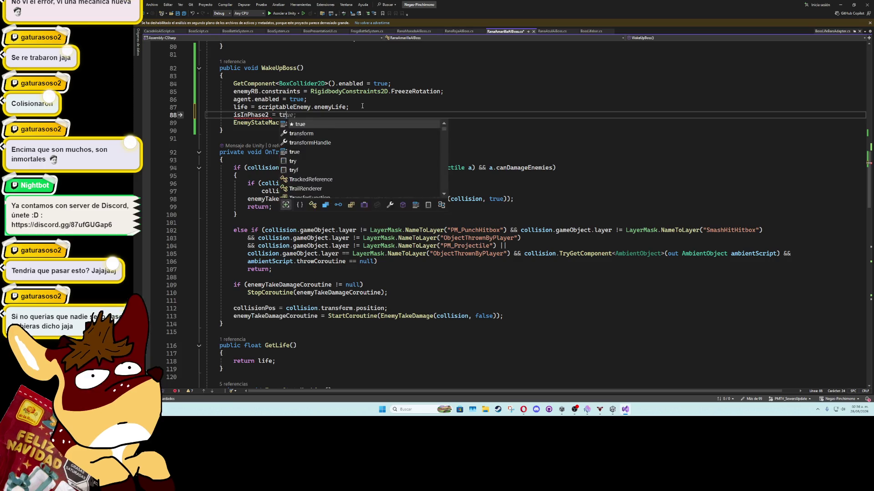
key("Tab")
Step: Add 'isInPhase2 = true;' to RanaRojaAIBoss's WakeUpBoss and save the script
left_click(458, 31)
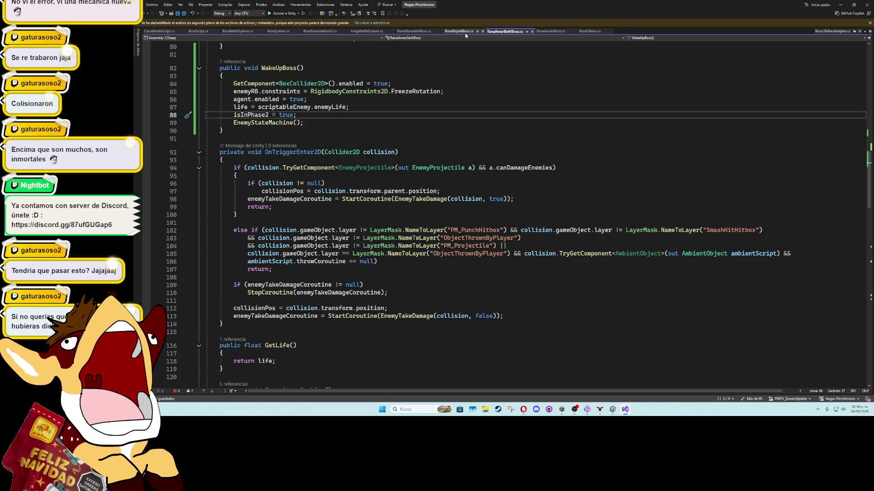
scroll(350, 207, "down", 10)
scroll(349, 207, "down", 1)
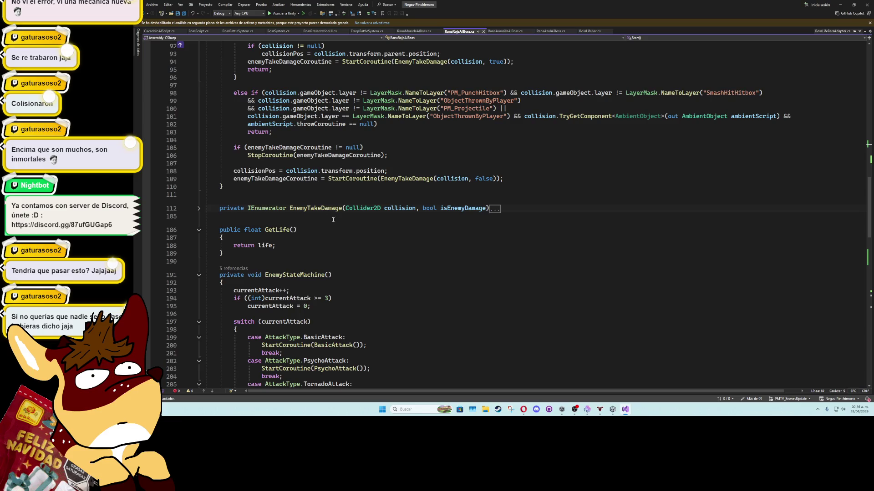
scroll(325, 227, "down", 5)
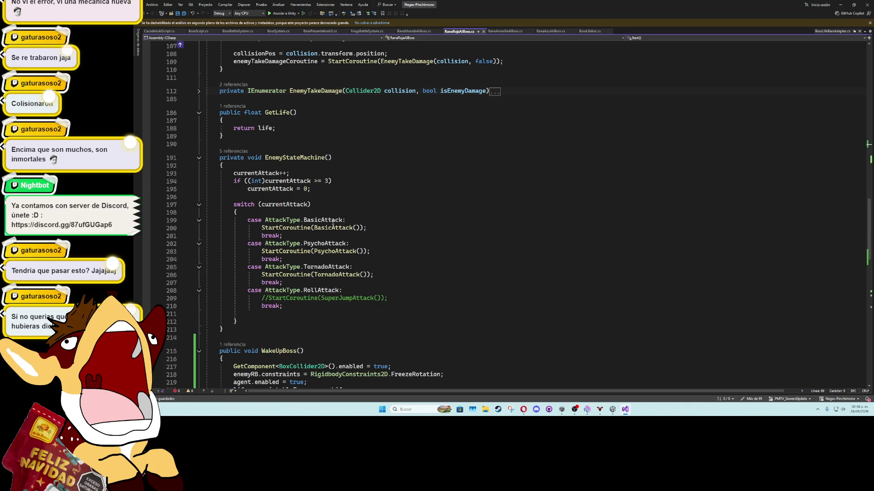
scroll(333, 228, "down", 5)
left_click(356, 270)
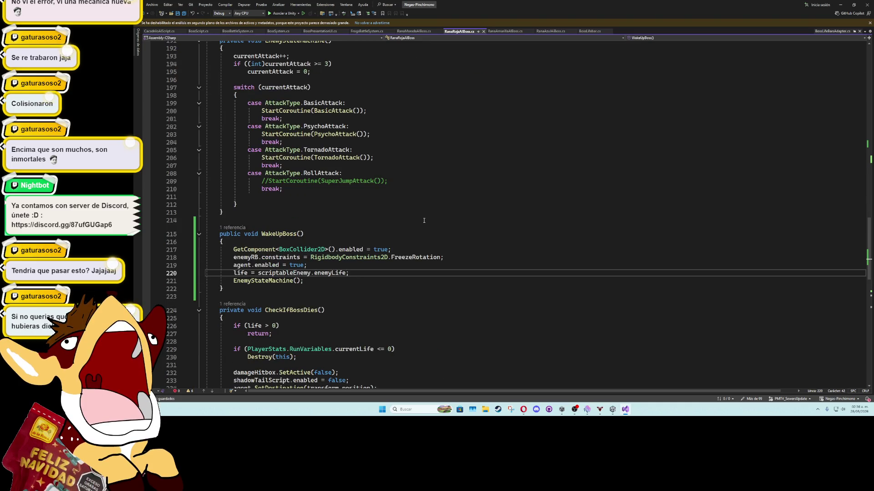
key("Return")
type("isInPhase2 ")
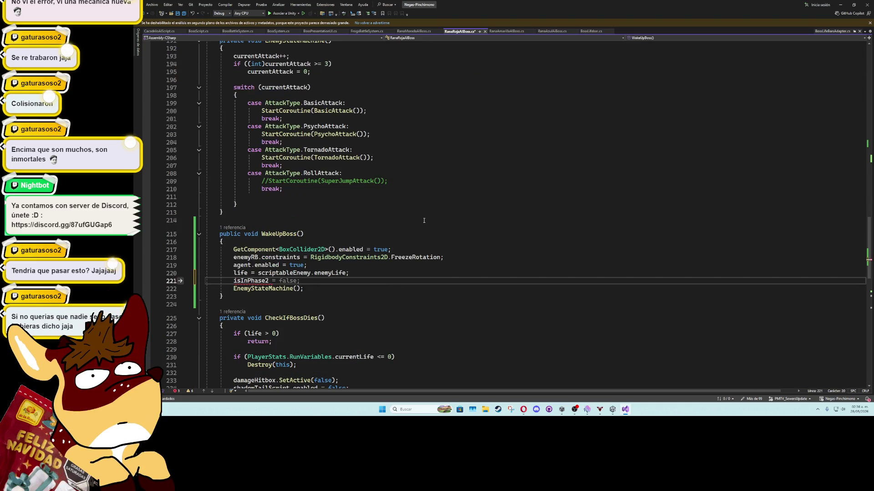
type("= true;")
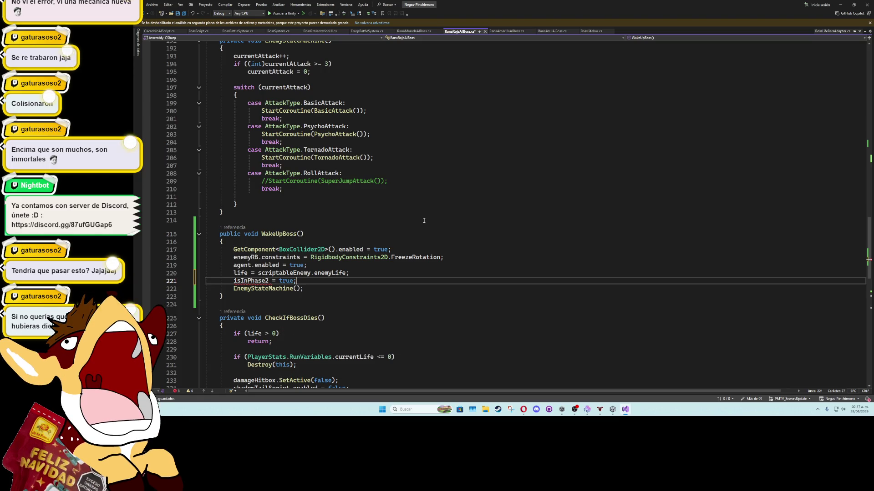
left_click(408, 241)
key("ctrl+s")
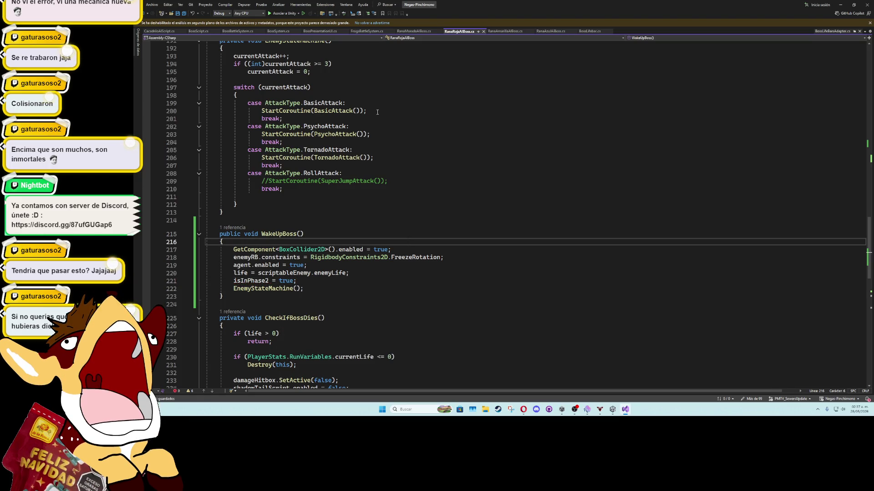
Step: Add 'isInPhase2 = true;' to RanaMoradaAIBoss's WakeUpBoss
left_click(413, 31)
scroll(383, 261, "down", 12)
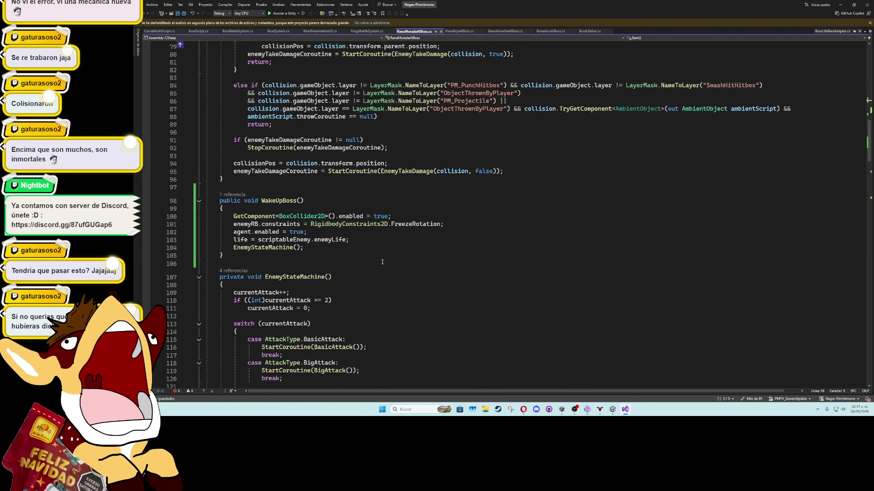
left_click(389, 240)
key("Return")
type("isInPhase2 = true;")
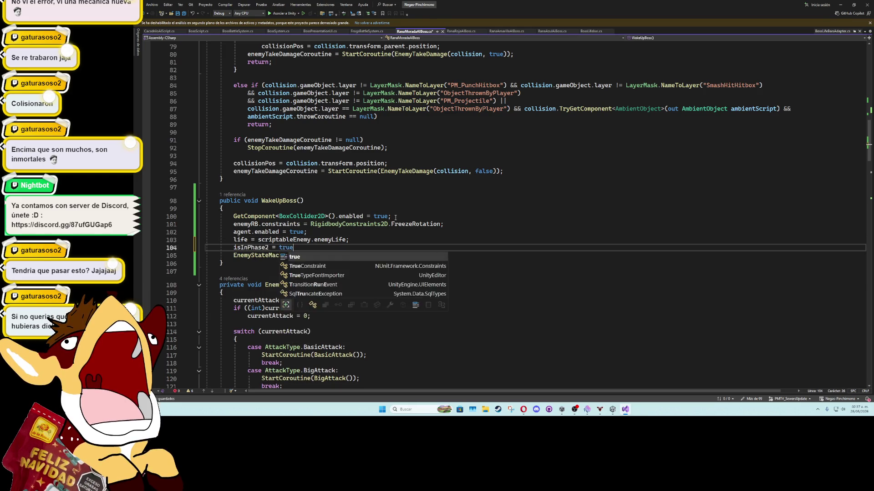
left_click(363, 239)
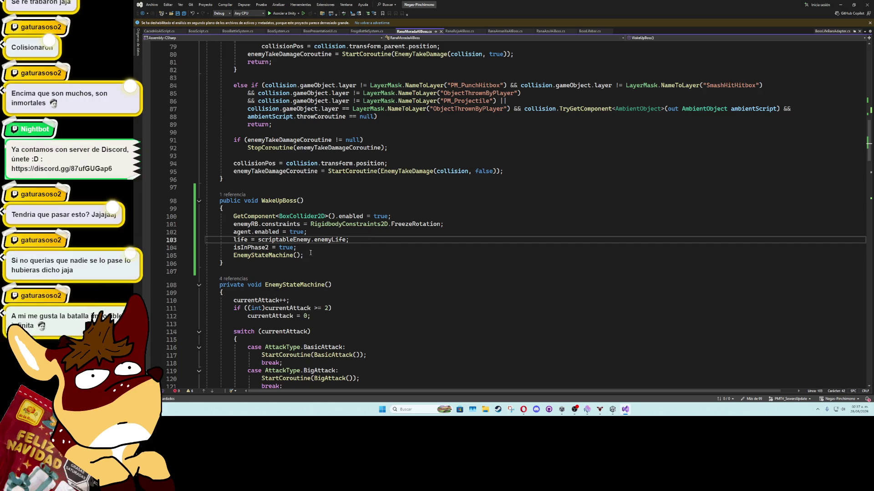
double_click(250, 248)
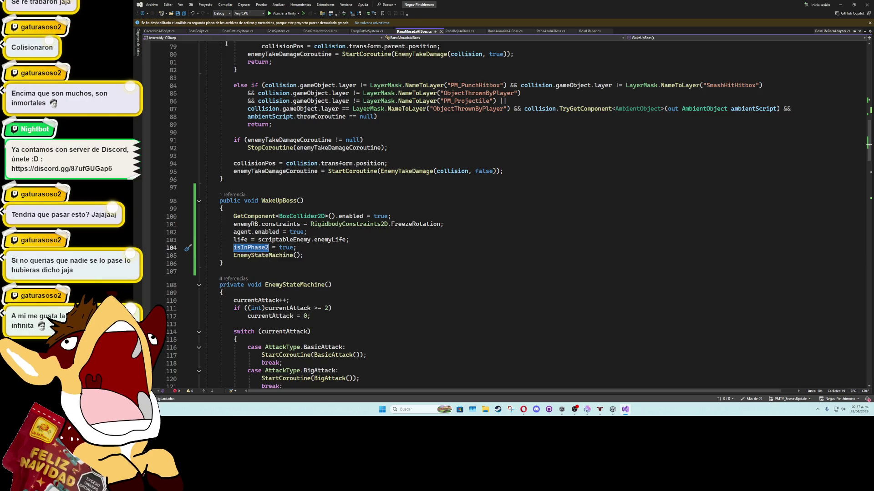
left_click(199, 31)
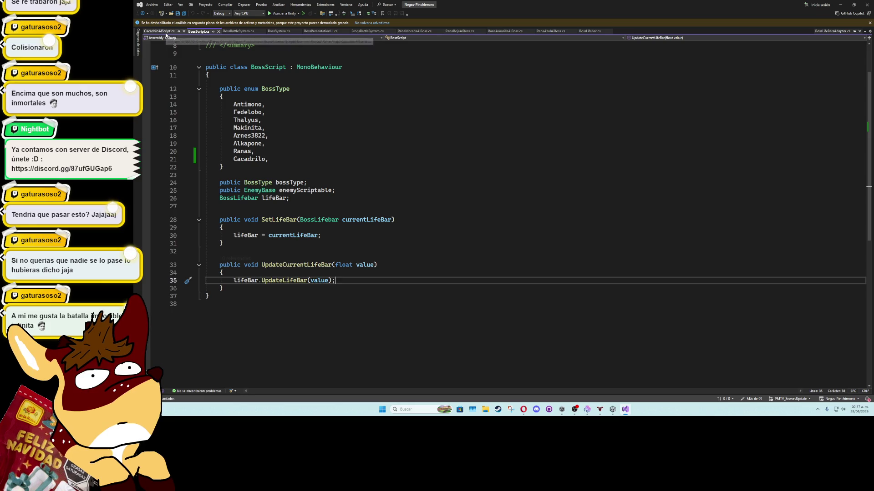
Step: In FrogsBattleSystem.cs, undo a half-typed private declaration and collapse NormalWaterEvent
left_click(321, 31)
left_click(366, 31)
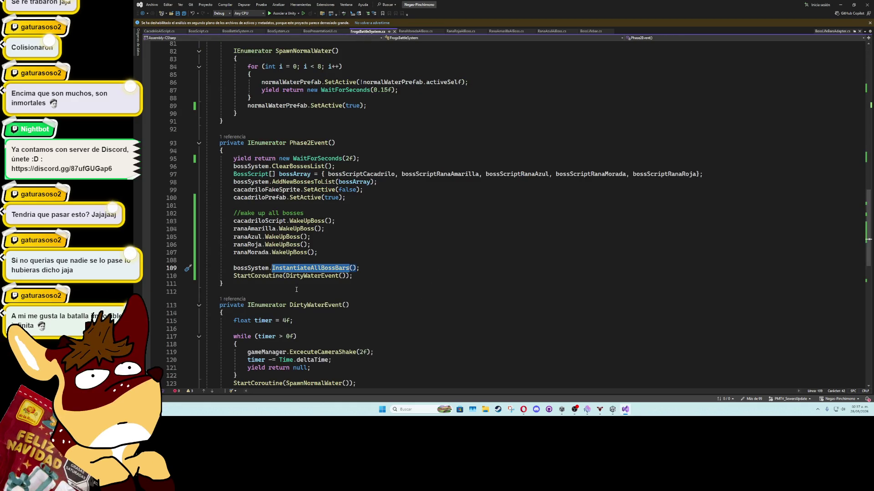
key("Down")
key("Down")
key("Return")
key("Return")
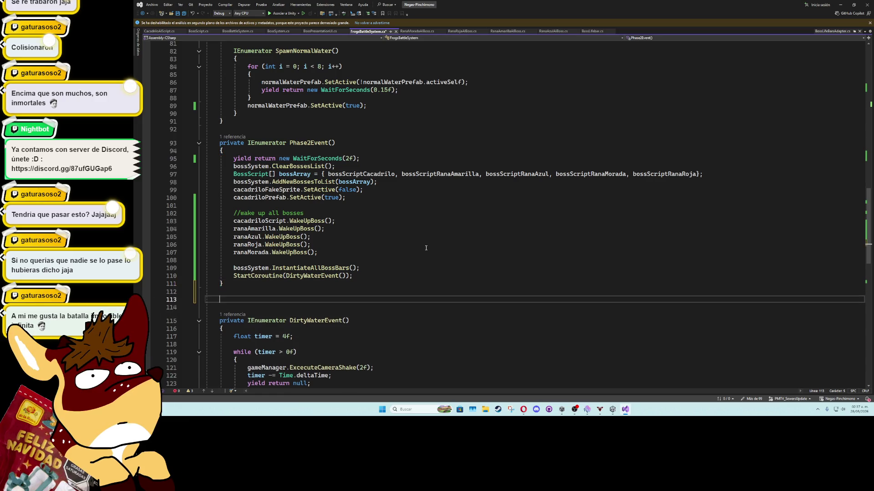
type("private")
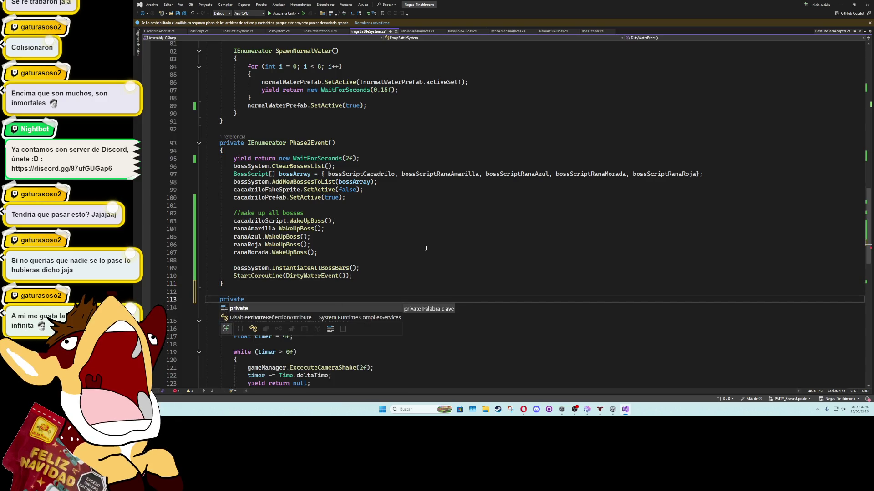
key("ctrl+z")
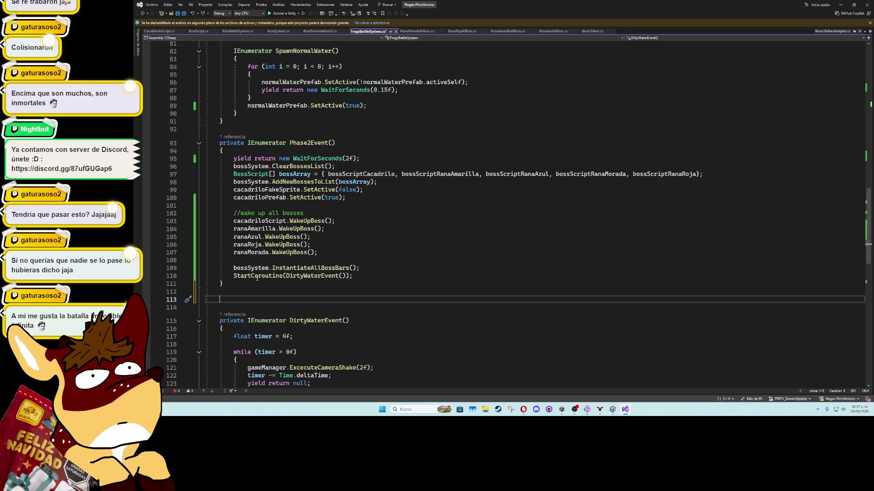
key("ctrl+z")
scroll(373, 260, "up", 10)
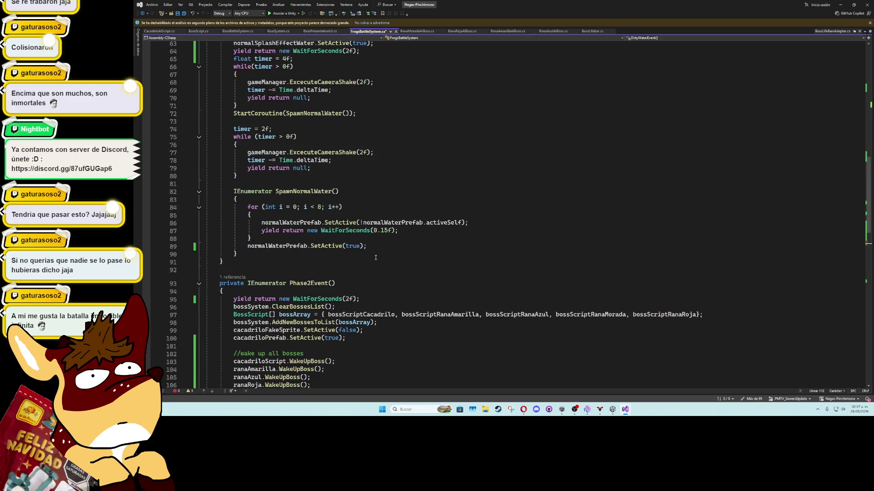
left_click(198, 137)
scroll(250, 159, "up", 7)
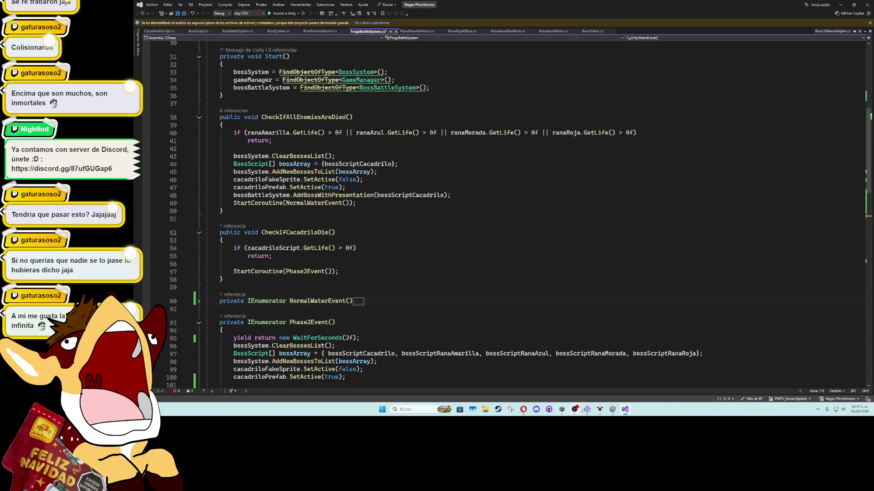
left_click(612, 410)
left_click(612, 410)
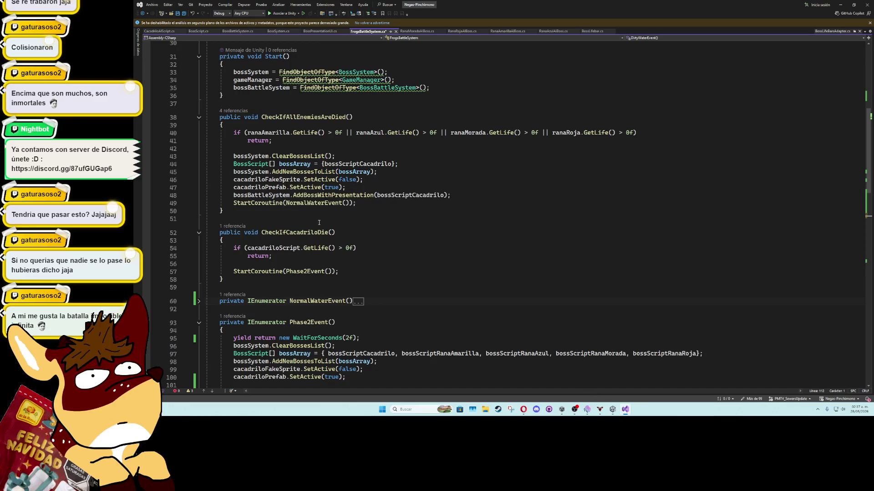
Step: Create public void CheckIfCanFinishTheBattle() and paste in the frog-life if/return check
left_click(308, 277)
key("Return")
key("Return")
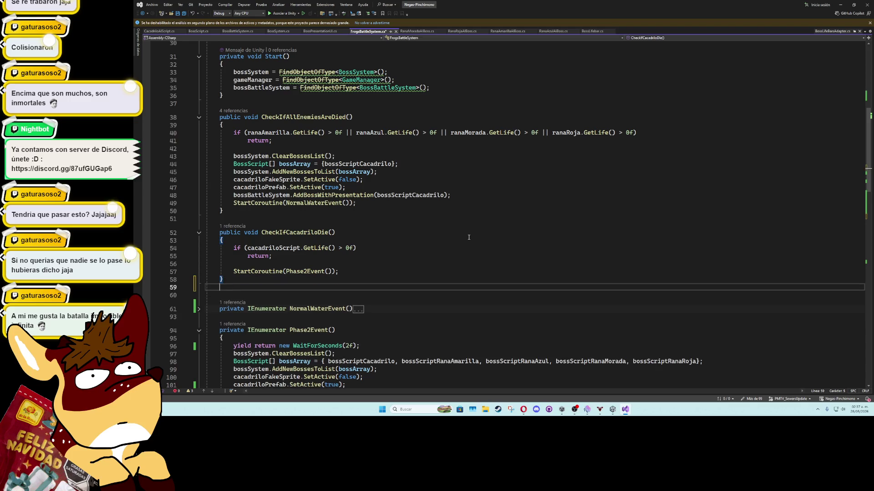
type("public void")
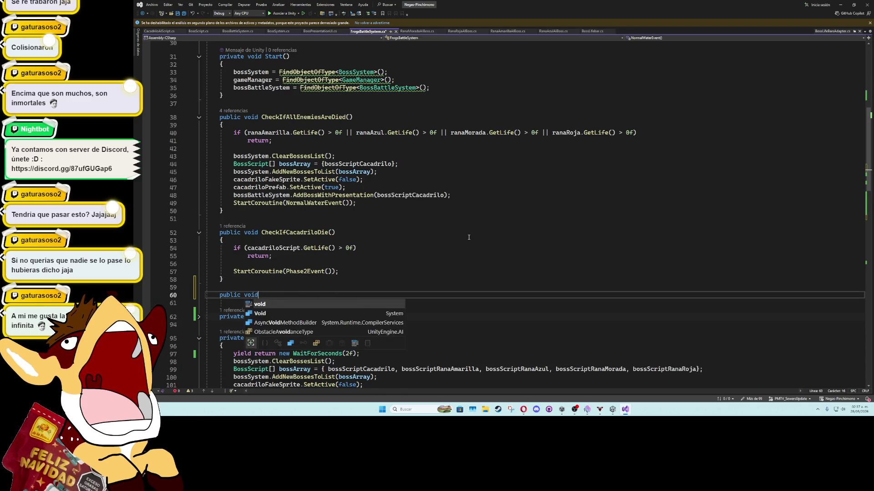
type(" CheckIfCan")
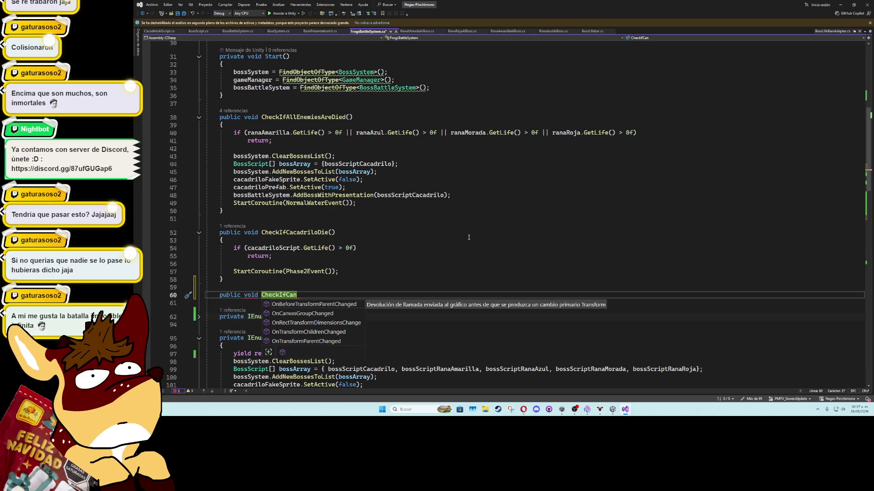
type("FinishTheBattle()")
key("Return")
type("{")
key("Return")
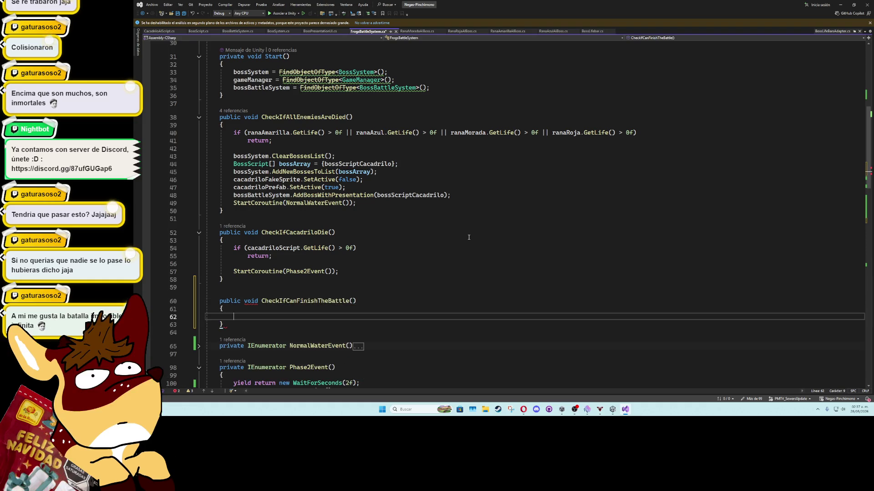
left_click_drag(234, 133, 272, 141)
key("ctrl+c")
left_click(315, 317)
key("ctrl+v")
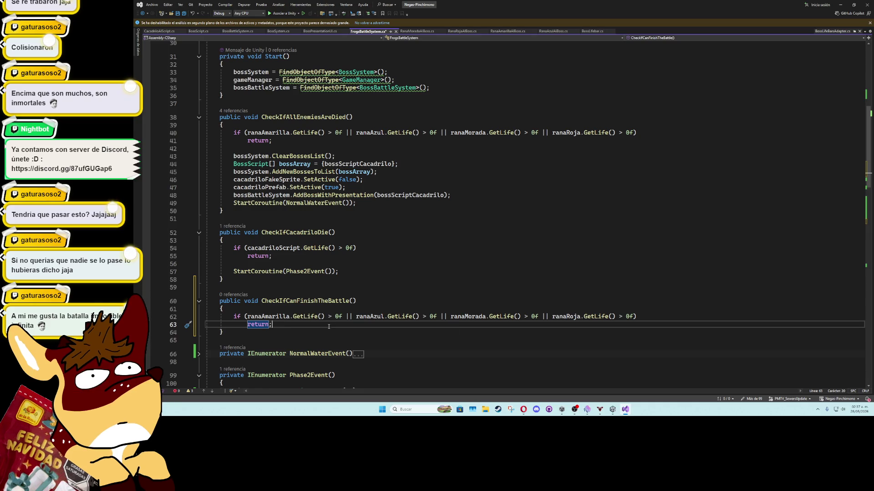
Step: Extend the condition with '|| cacadriloScript.GetLife() >' and save the script
left_click(633, 317)
type("|| ")
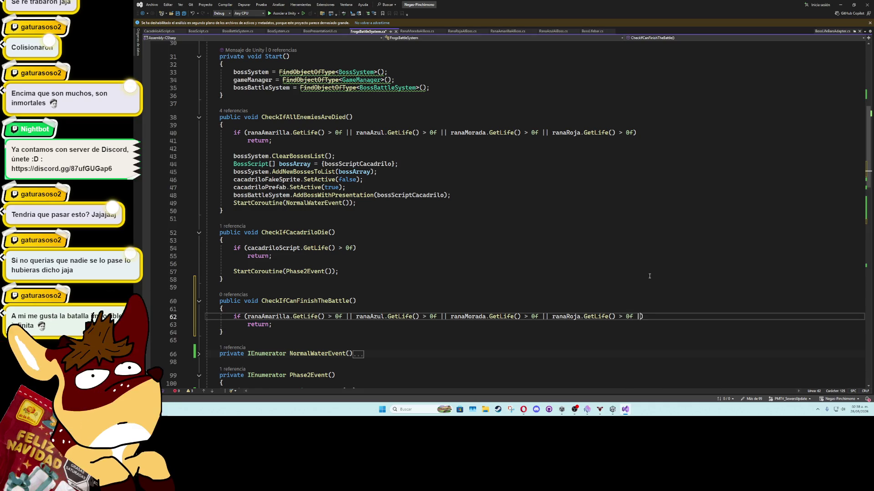
type("cacad")
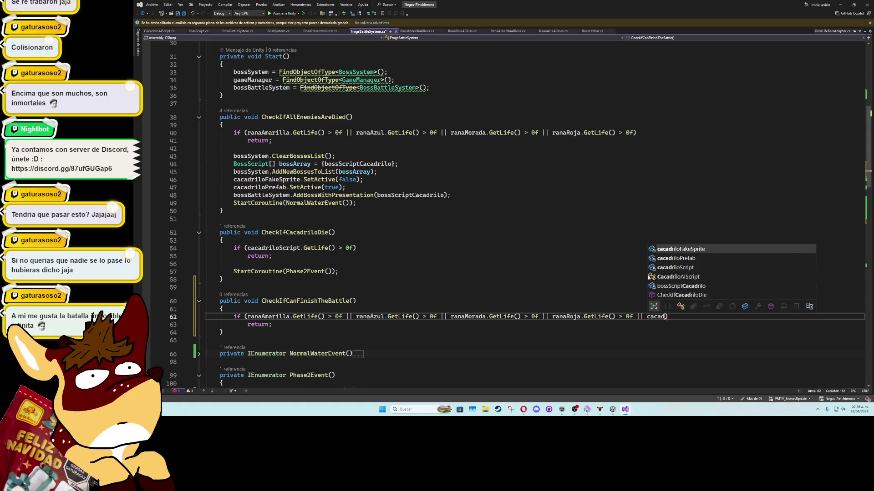
key("Down")
key("Down")
key("Tab")
type(".GetLife() > 0f)")
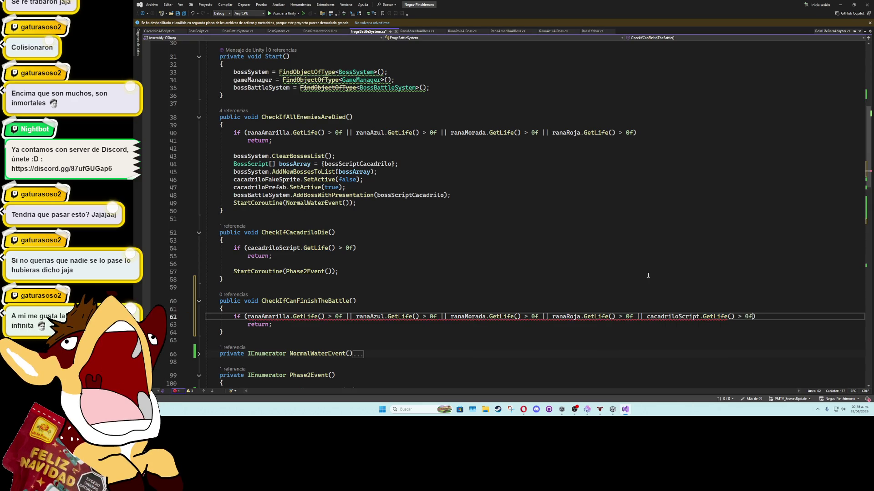
key("ctrl+s")
left_click(572, 308)
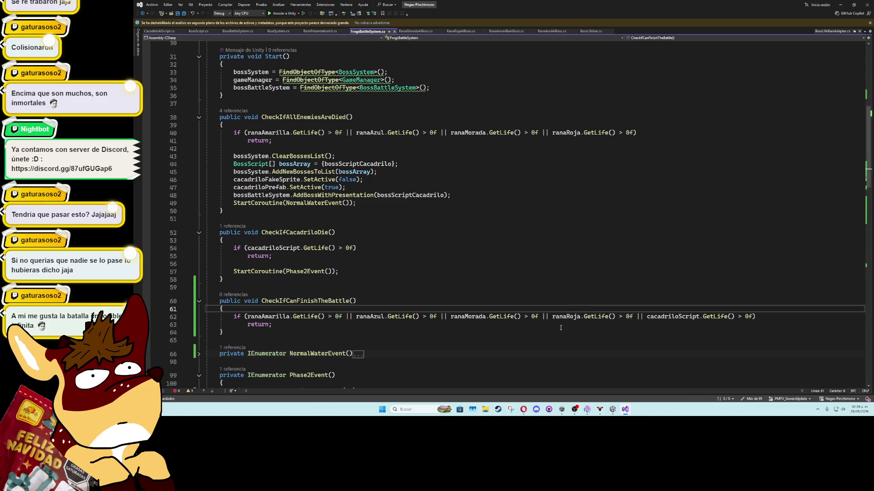
left_click(560, 327)
scroll(560, 327, "down", 3)
key("Return")
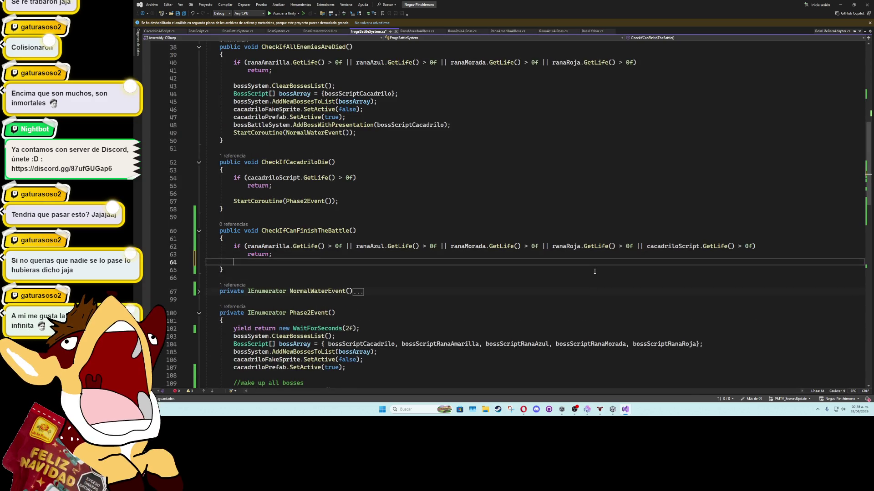
scroll(524, 241, "up", 10)
left_click(459, 230)
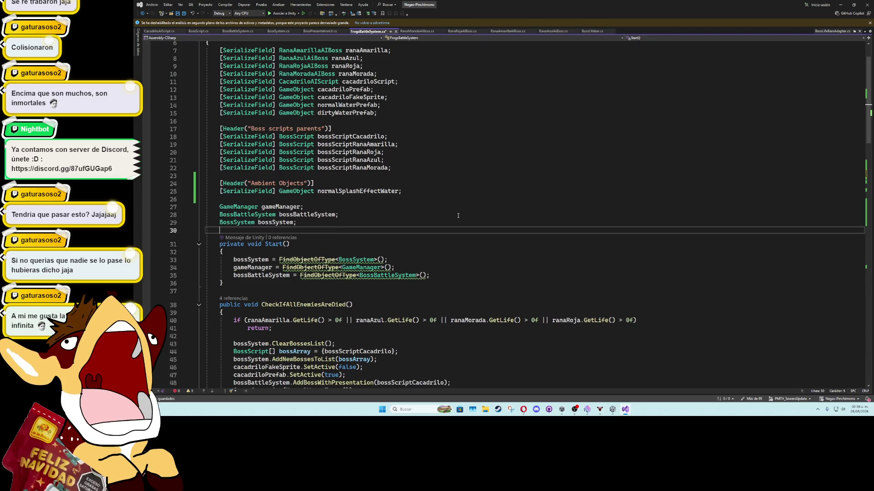
Step: Add '[SerializeField] GameObject lastCinematicBattle;' under Ambient Objects, then minimize Visual Studio
key("Return")
key("Return")
key("Up")
type("GameObject")
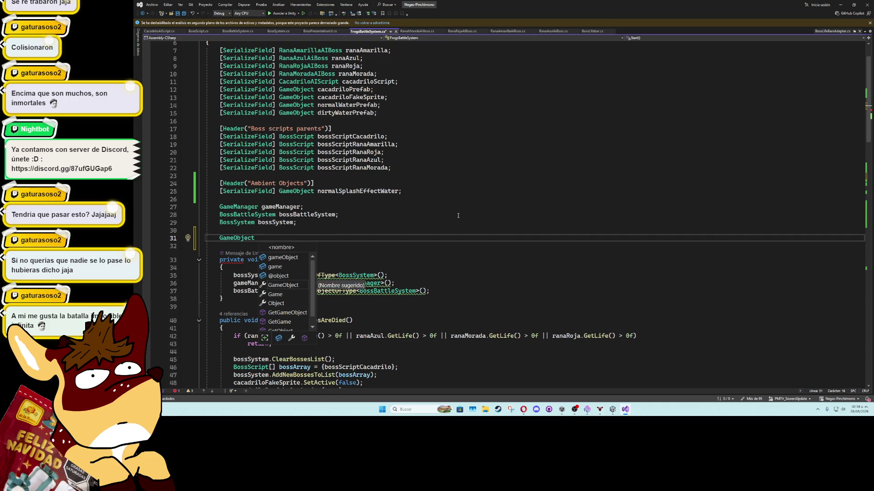
type(" las")
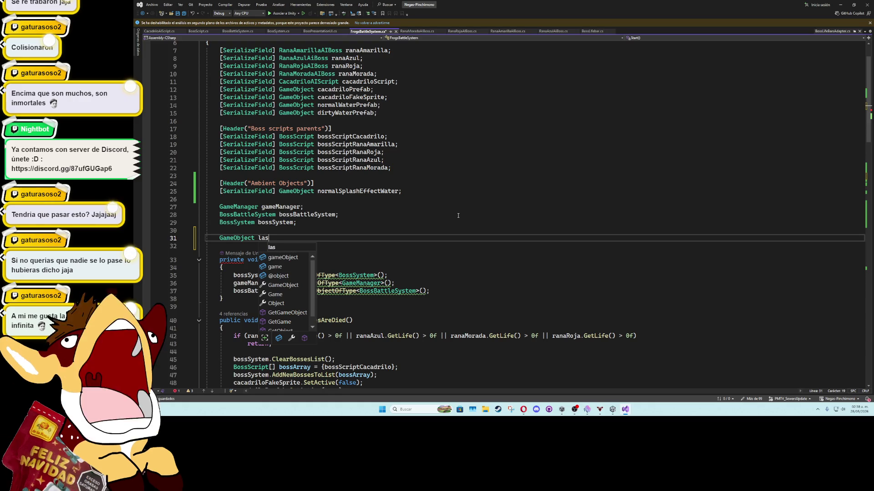
type("tCinematicBattle;")
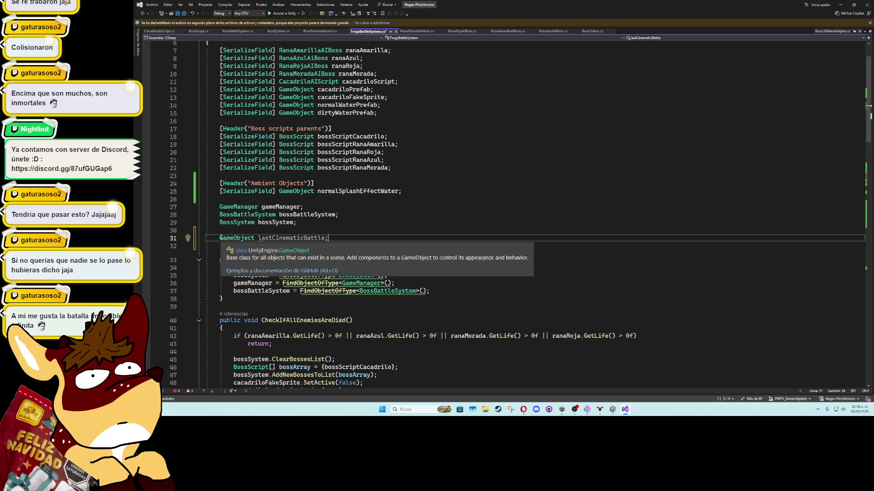
type("[serial")
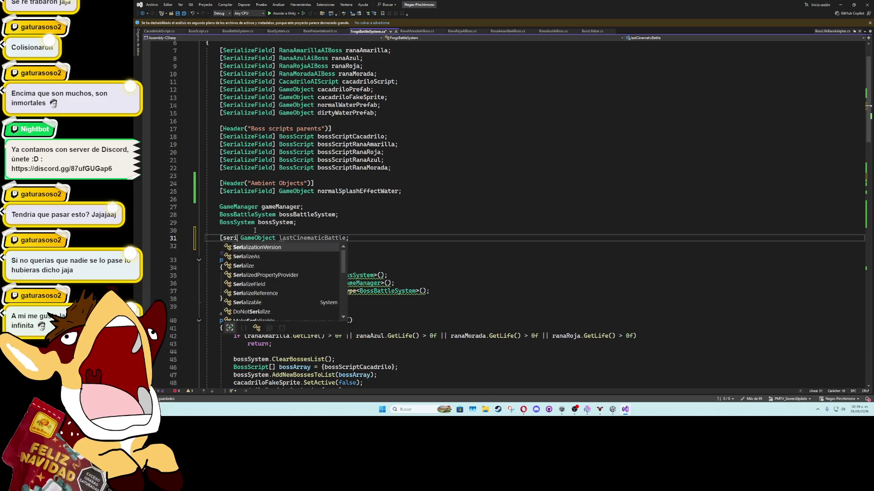
key("Down")
key("Down")
key("Tab")
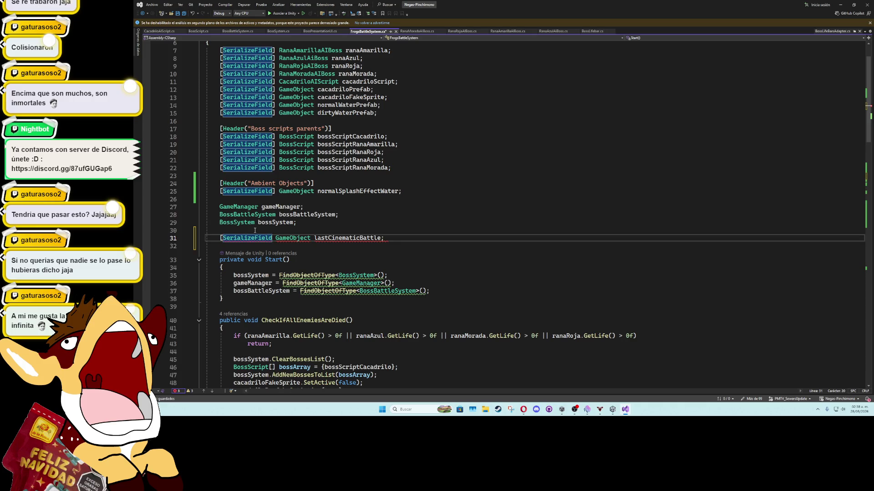
key("alt+Up")
key("alt+Up")
key("alt+Up")
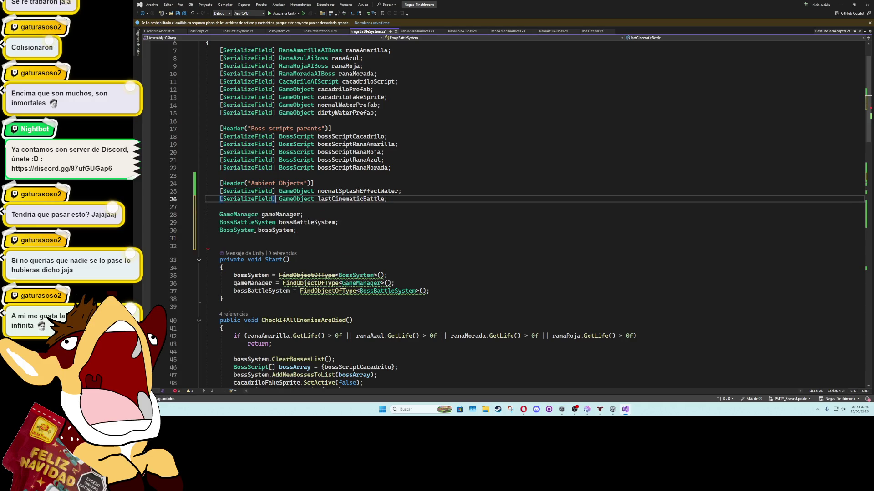
key("alt")
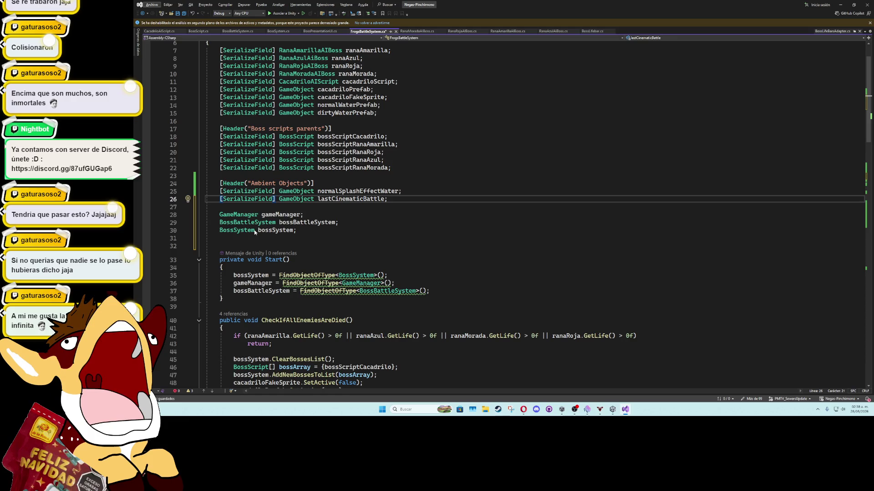
left_click(282, 209)
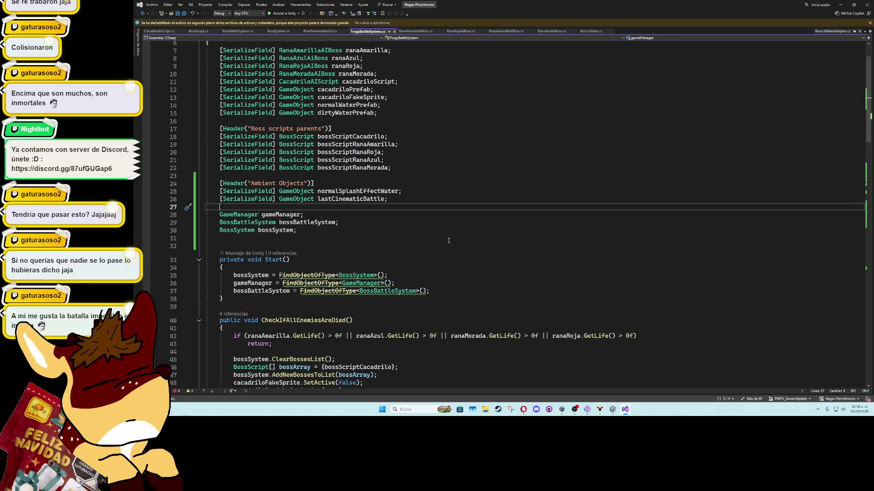
left_click(840, 4)
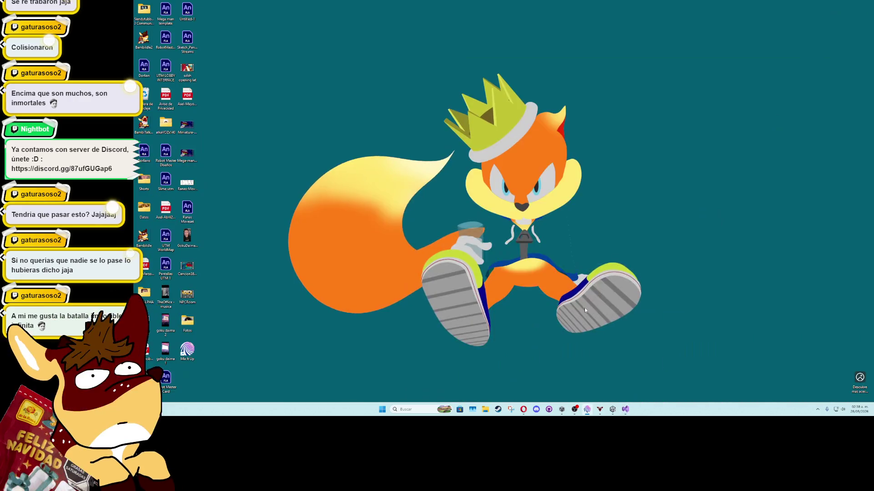
Step: Return to Unity, maximize the Game view and start a playtest
left_click(587, 410)
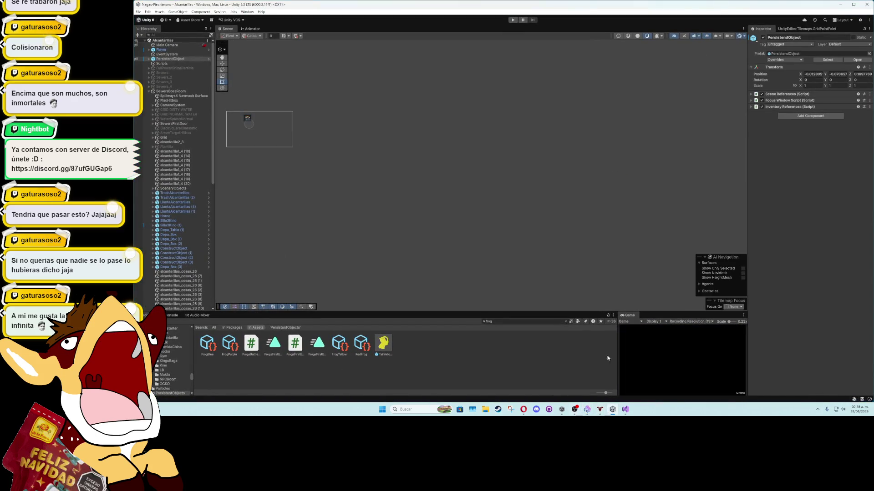
double_click(630, 316)
left_click(513, 20)
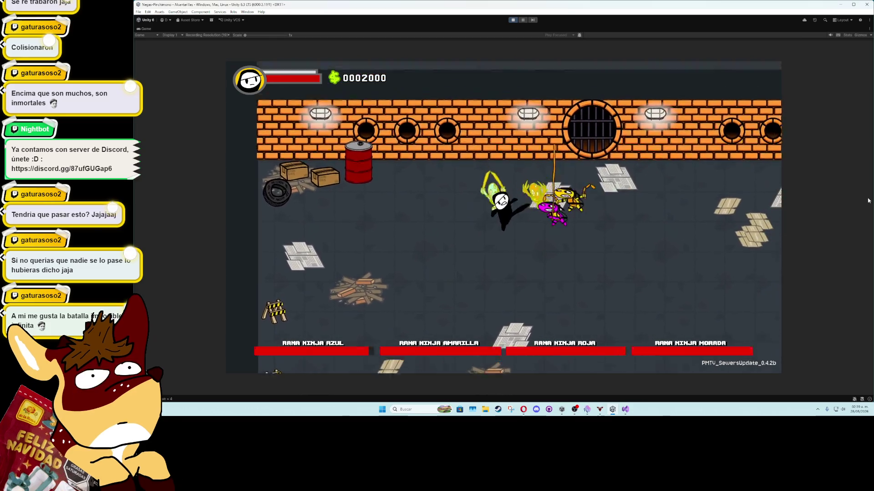
Step: Run through the sewer and slash at the yellow frogs in the boss fight
key("d")
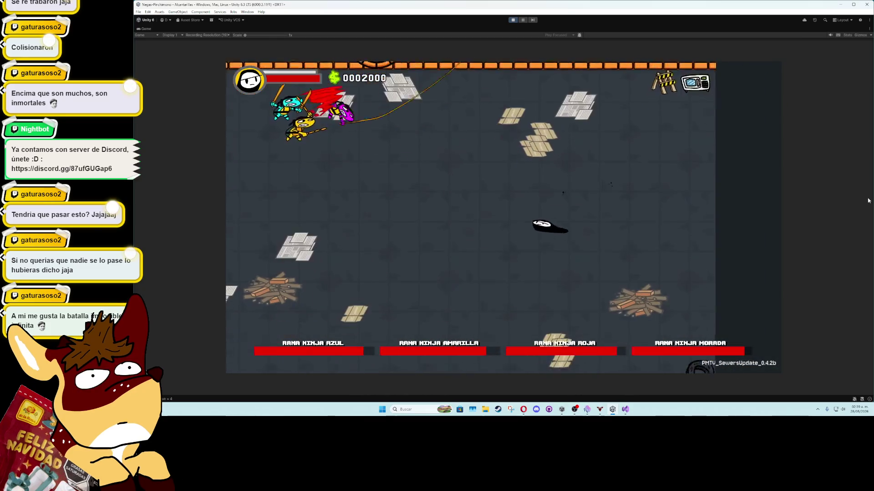
key("a")
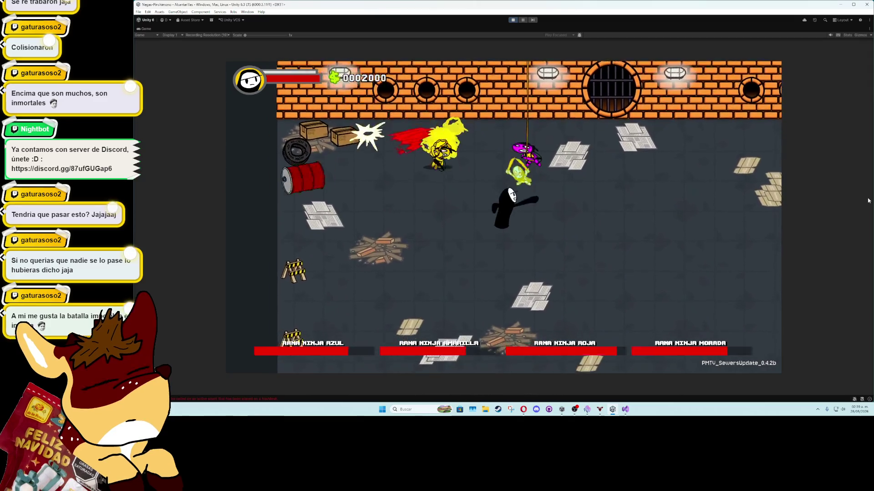
key("w")
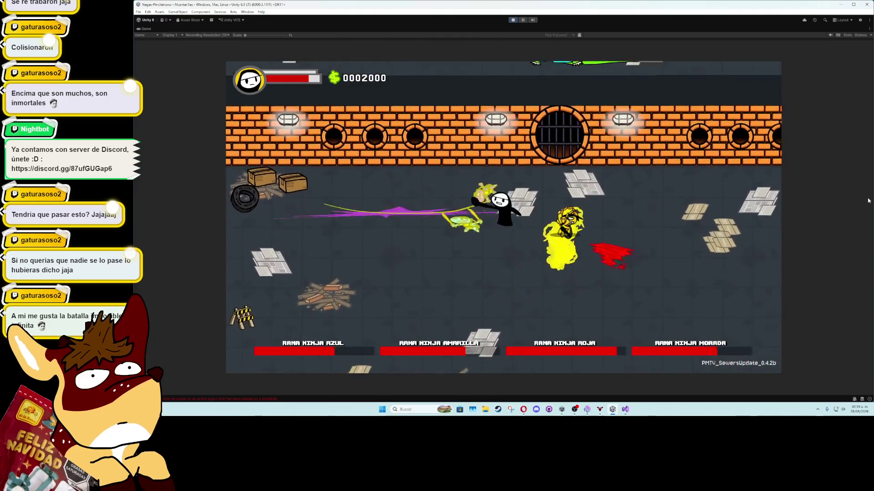
key("j")
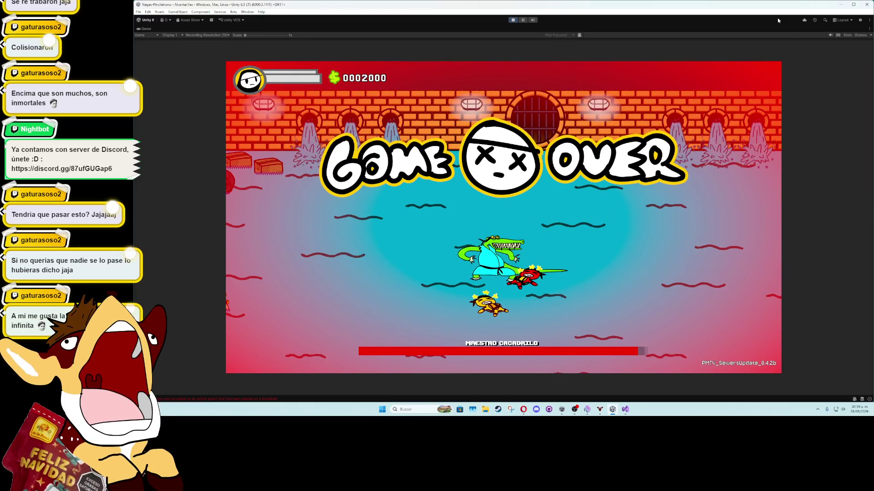
Step: Stop and restart the playtest after the game over, then adjust the system volume
left_click(520, 20)
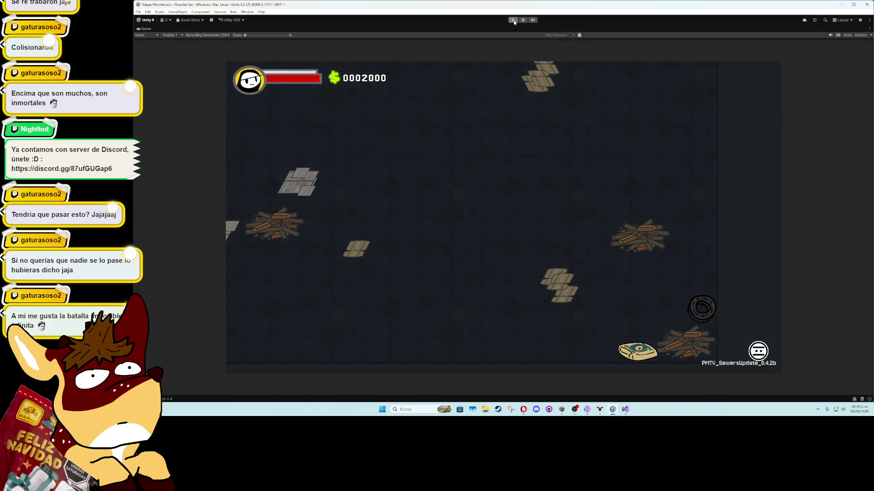
left_click(513, 20)
left_click(514, 21)
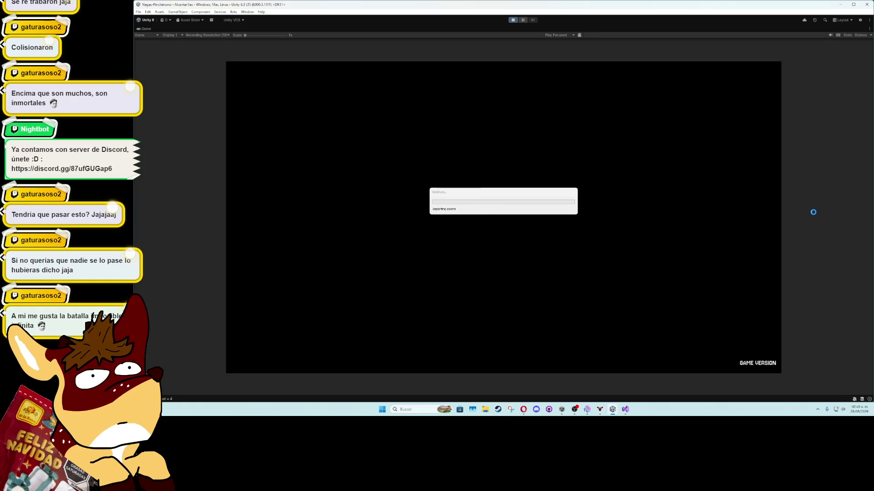
key("XF86AudioLowerVolume")
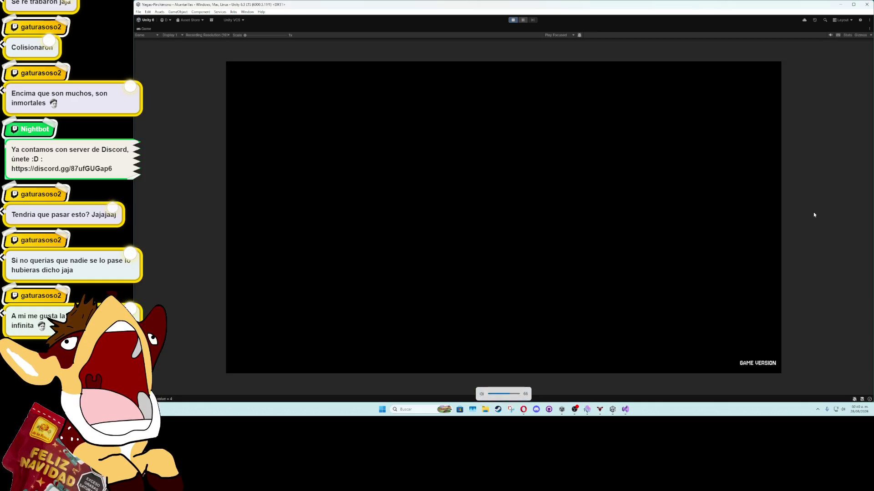